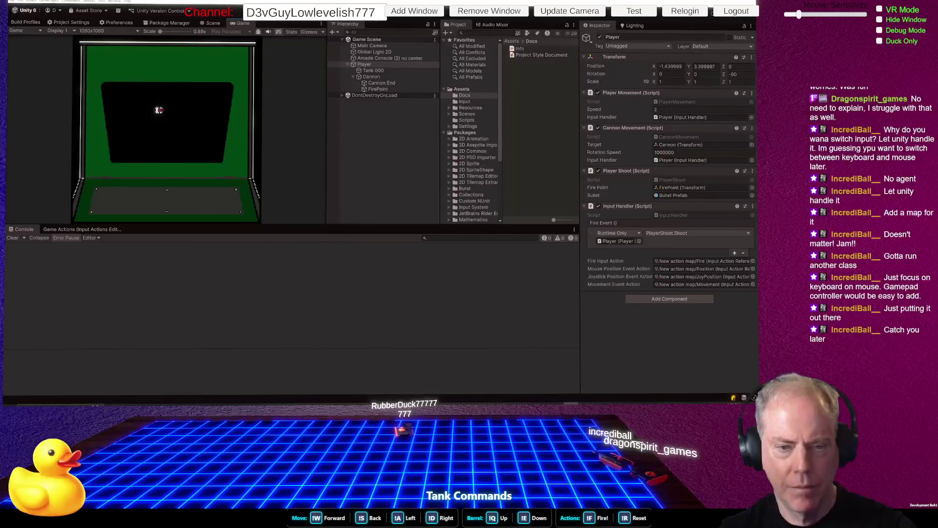
Stop the running game and switch to PlayerMovement.cs in the code editor
key(ctrl+p)
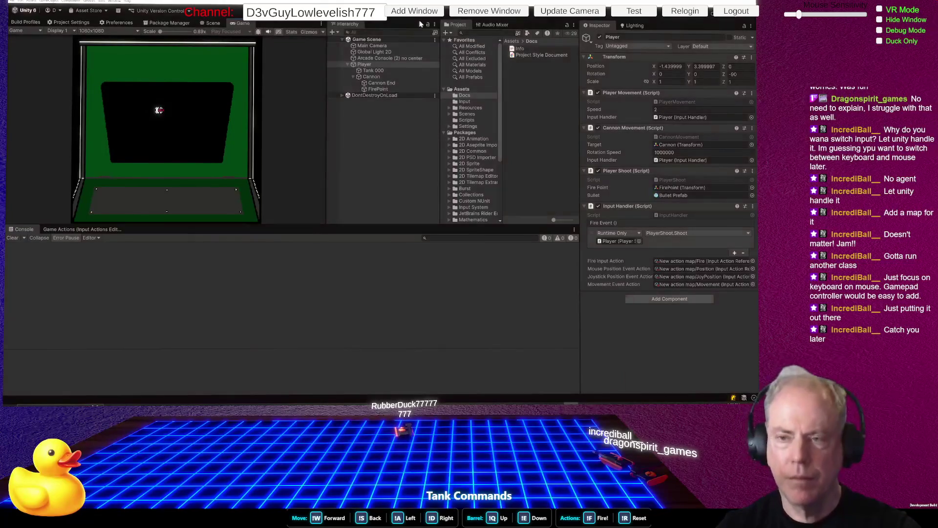
key(alt+Tab)
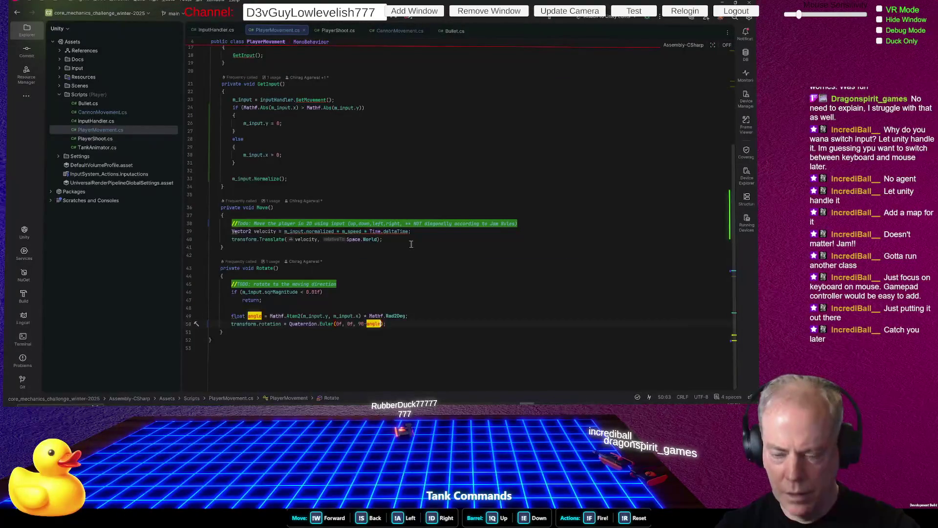
Rewrite line 50's Euler z-angle from 90-angle to angle + 90
text(+ 90)
key(ctrl+Left)
key(ctrl+Left)
key(ctrl+Left)
key(BackSpace)
key(BackSpace)
key(BackSpace)
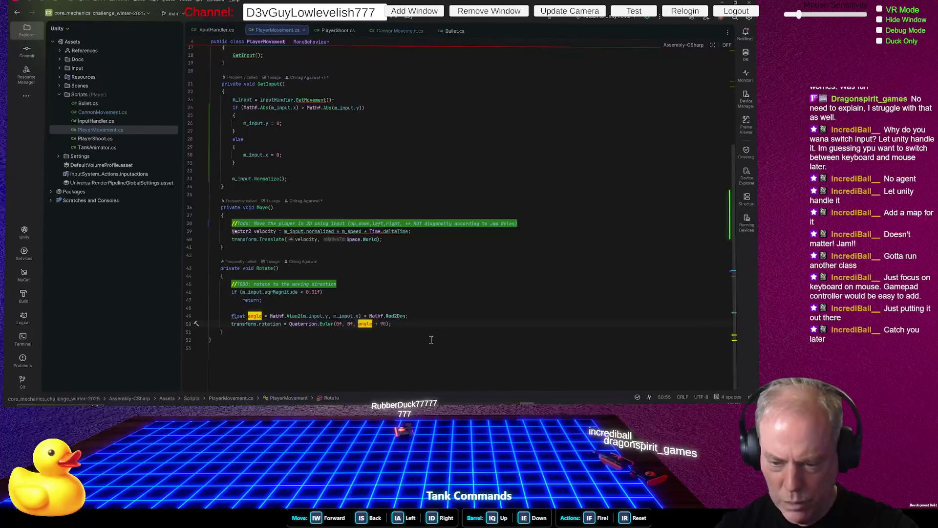
click(397, 346)
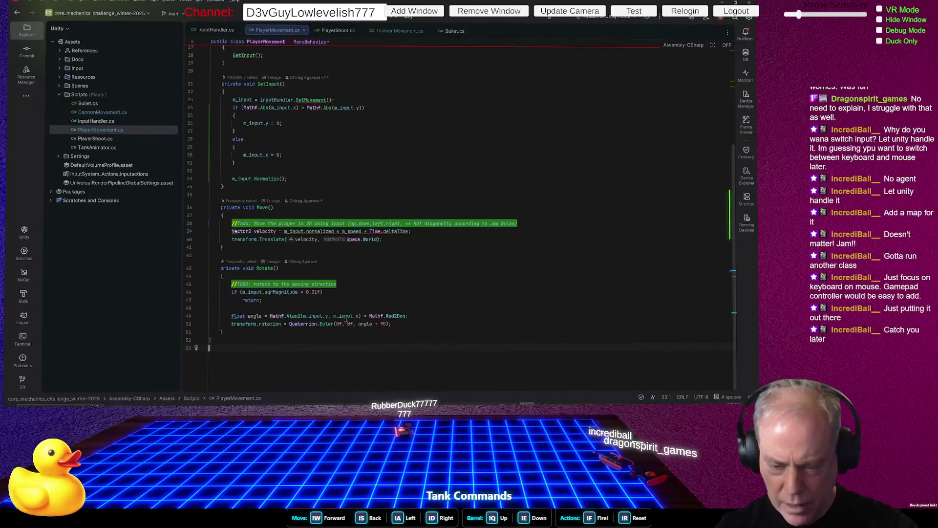
Check the m_input usages, then select the whole rotation line 50
click(304, 316)
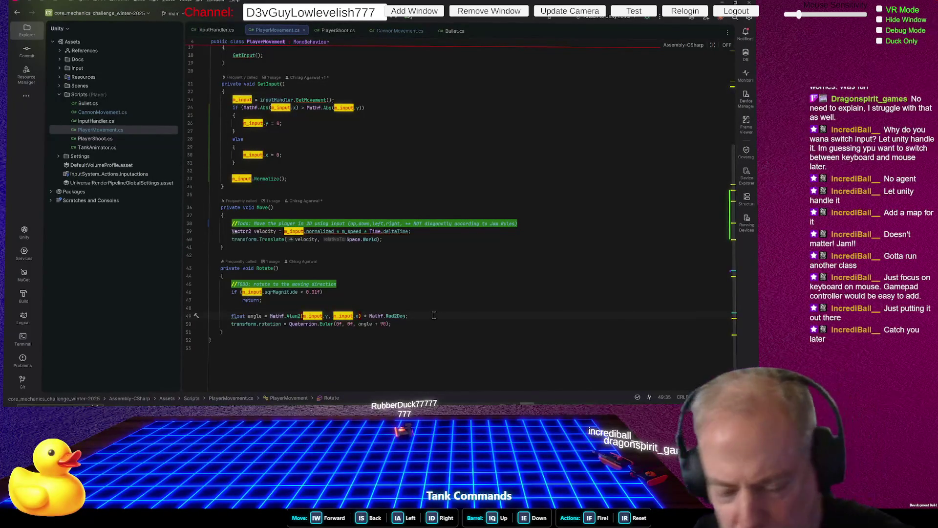
click(350, 293)
mouse_move(291, 316)
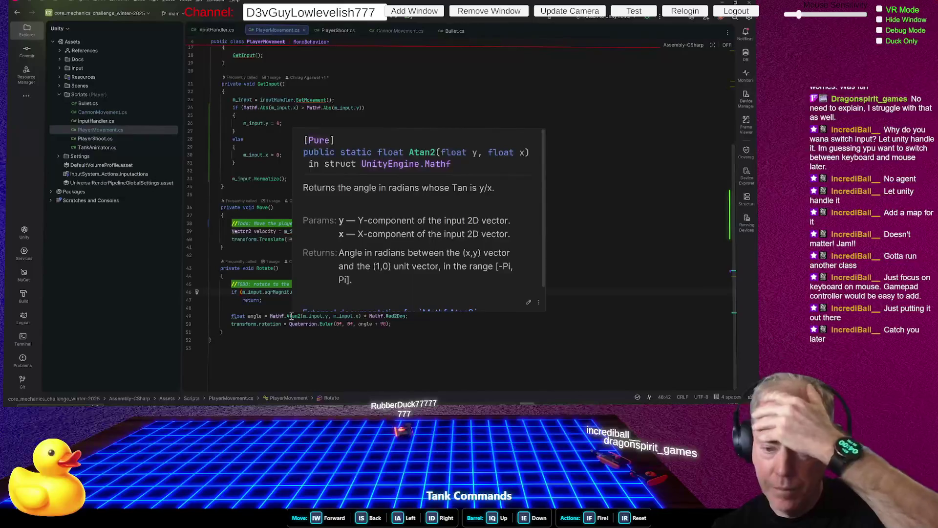
click(413, 325)
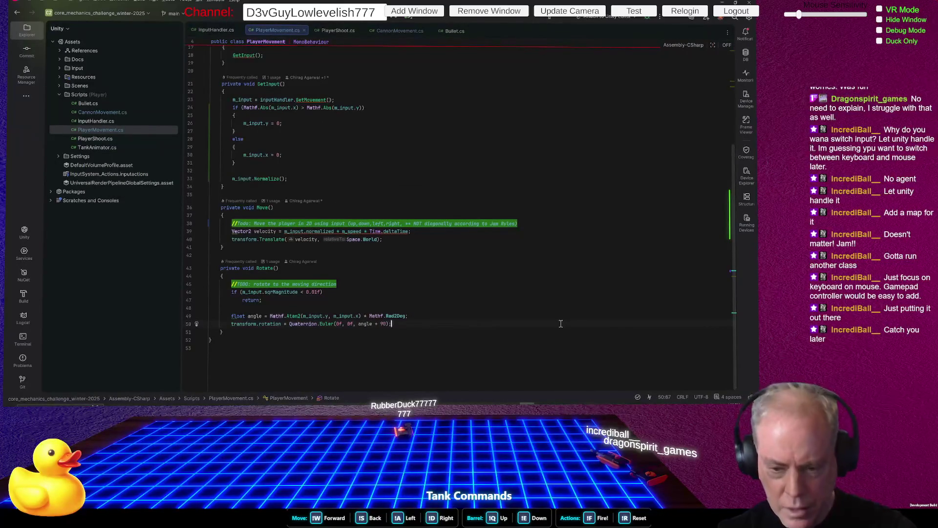
triple_click(561, 323)
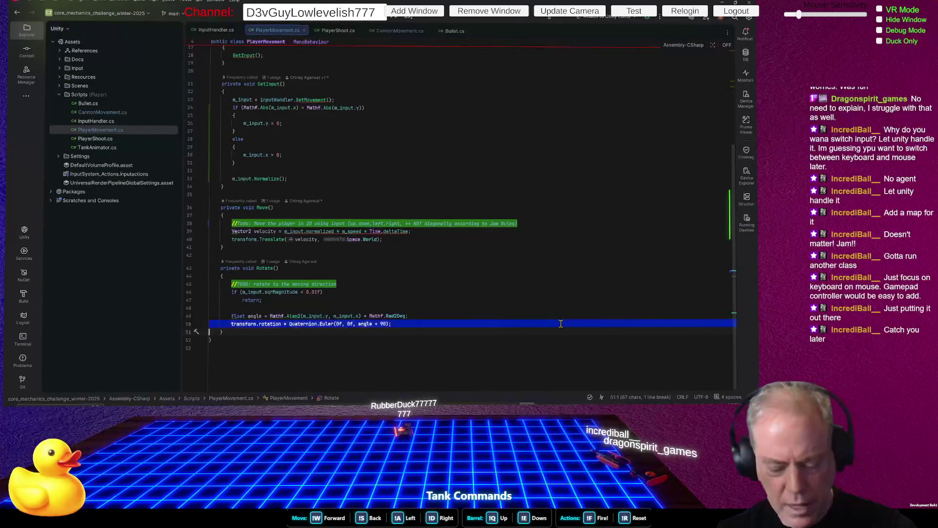
Duplicate the rotation line under a '// Override Above Code' comment and select the copy's Quaternion.Euler call
key(ctrl+d)
key(Up)
key(End)
key(Return)
key(Return)
key(Down)
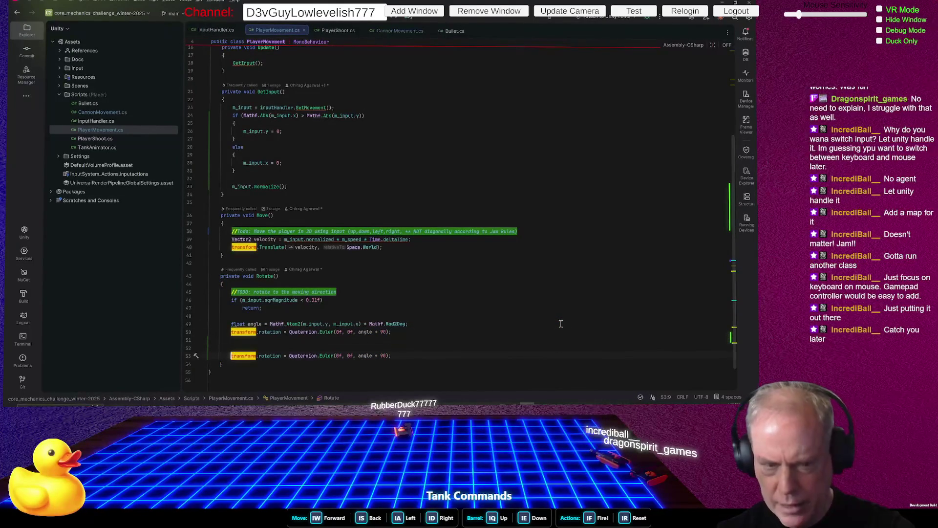
key(Return)
key(Up)
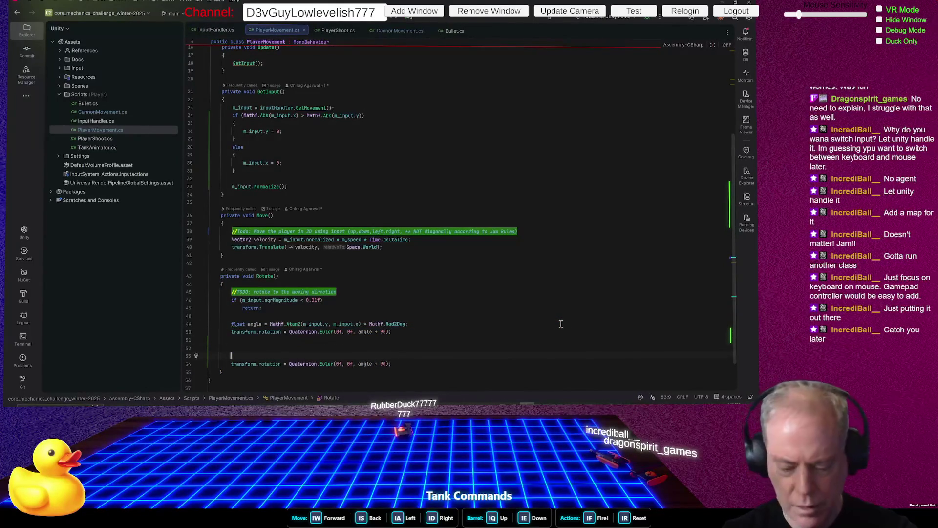
text(// Overr)
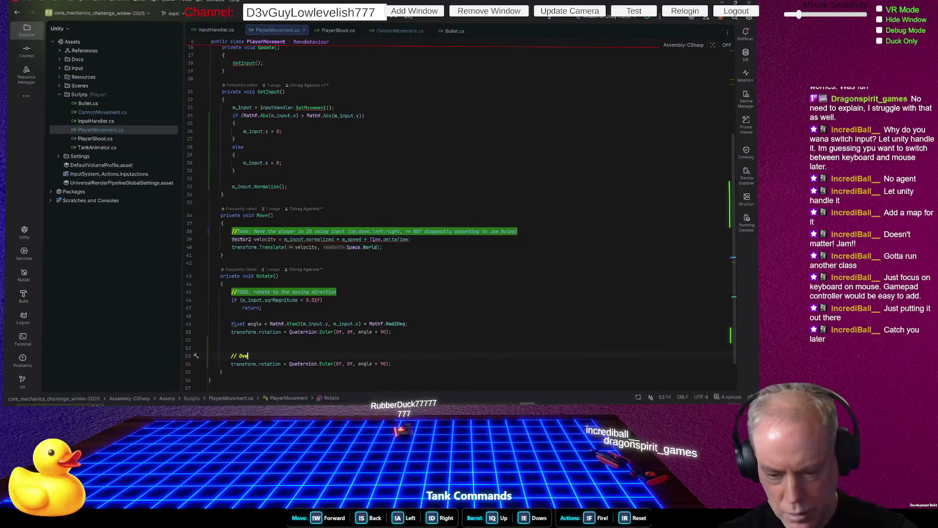
text(ide )
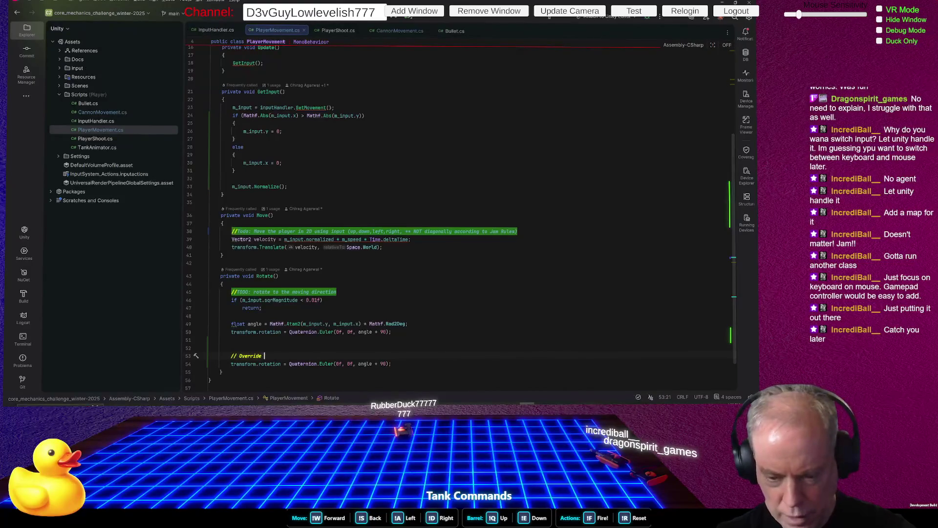
text(Above C)
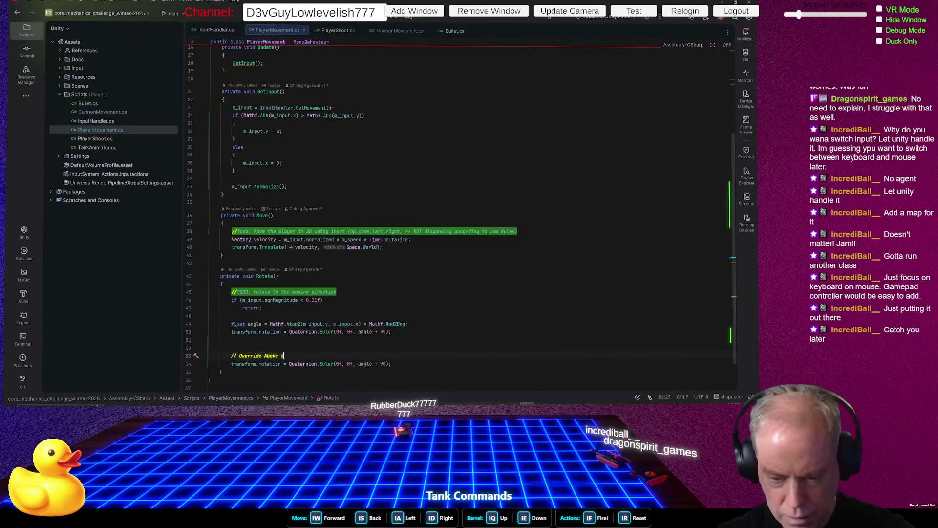
text(ode)
click(386, 363)
drag(386, 364, 289, 364)
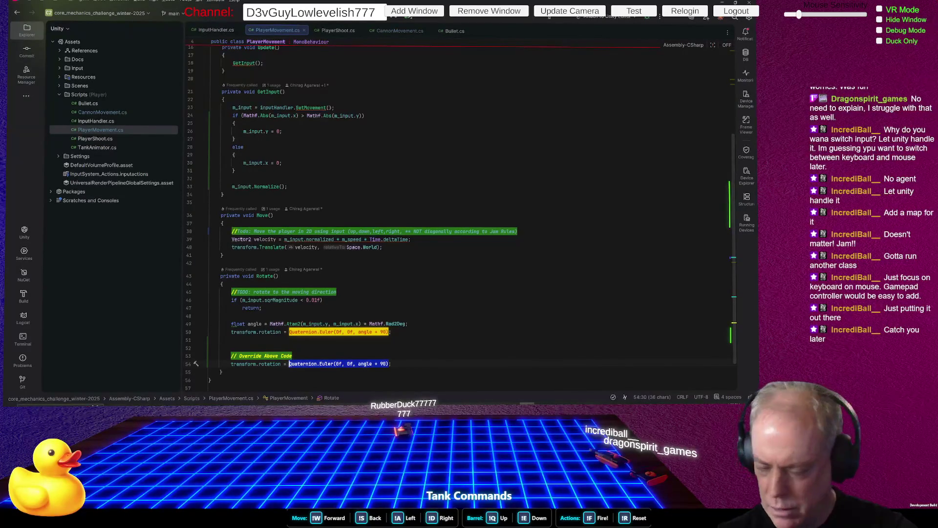
Replace the selected Euler call with Quaternion.LookRotation via autocomplete
text(lo)
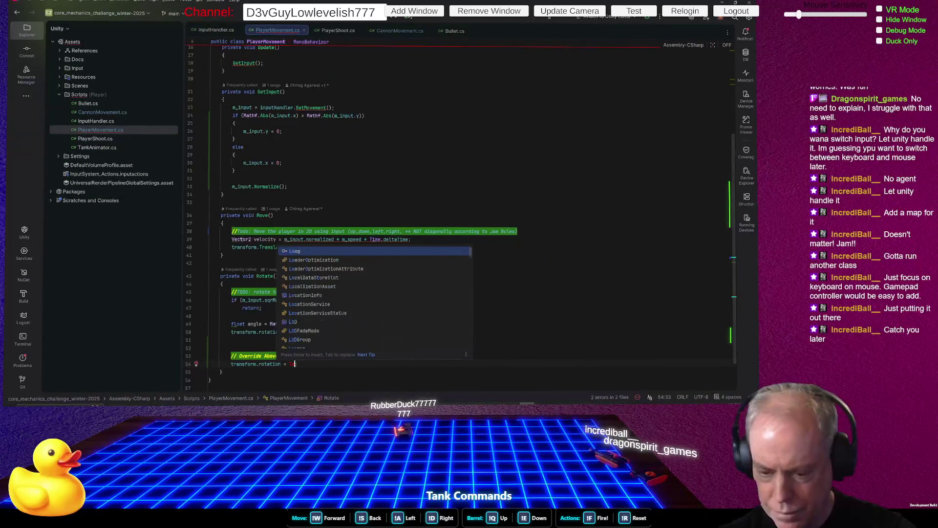
key(BackSpace)
text(Quat)
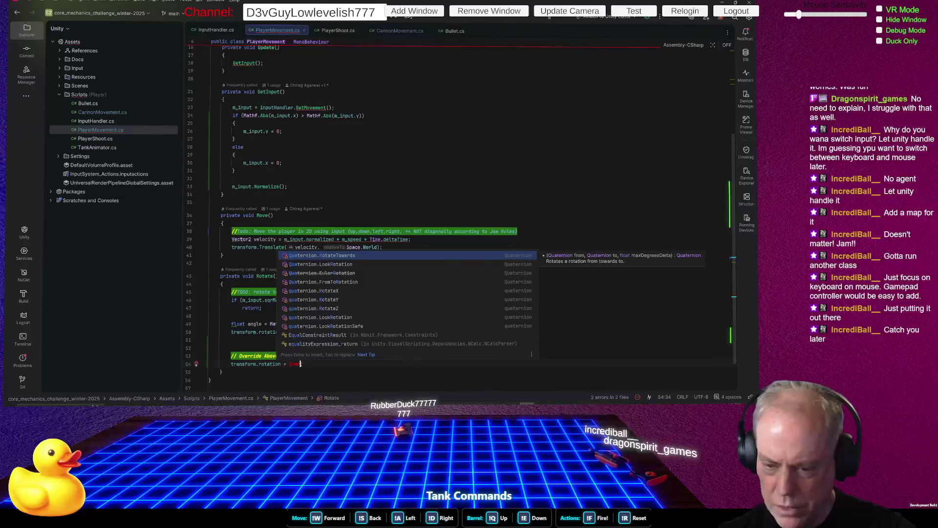
key(Down)
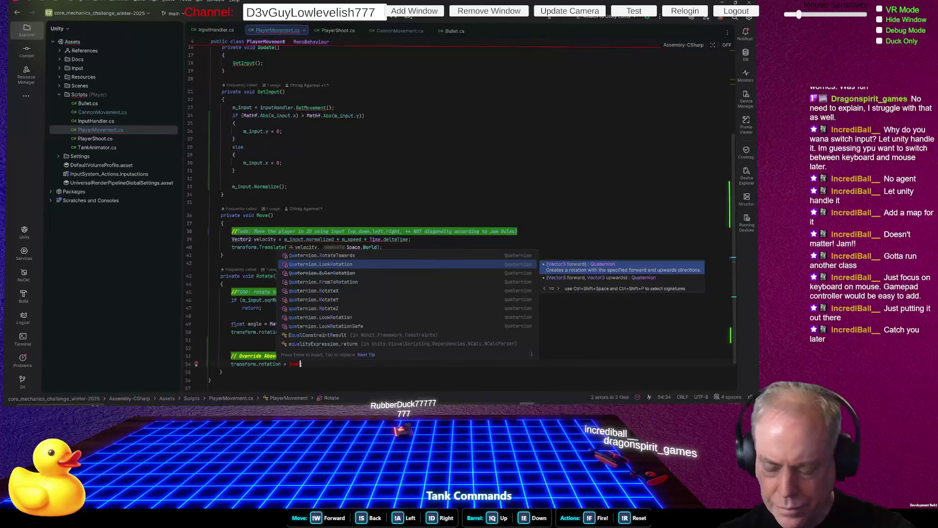
key(Return)
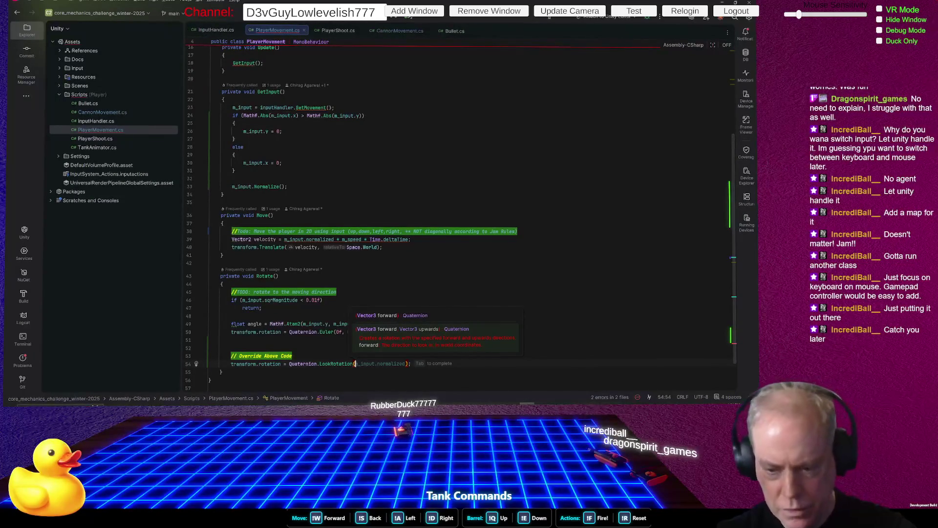
Pass m_input and Vector3.forward to LookRotation, then return to Unity to recompile
text(m_input)
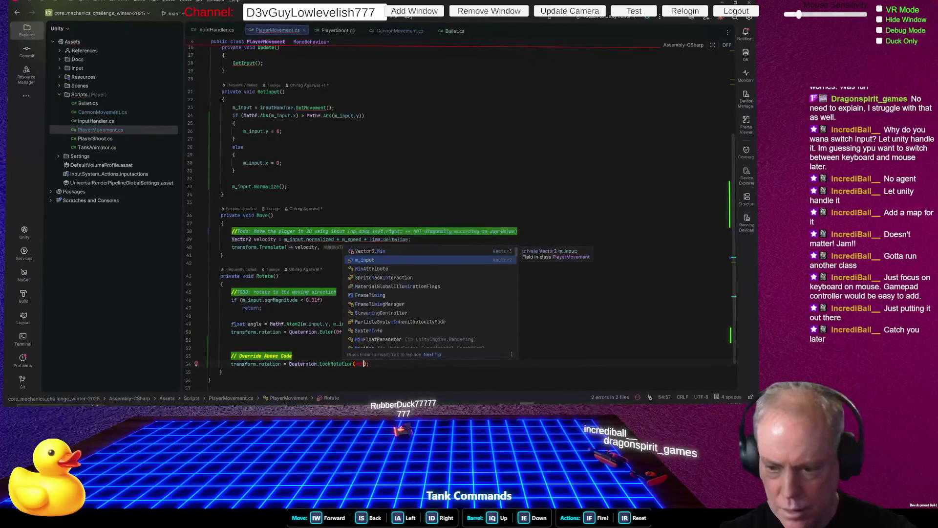
text(,)
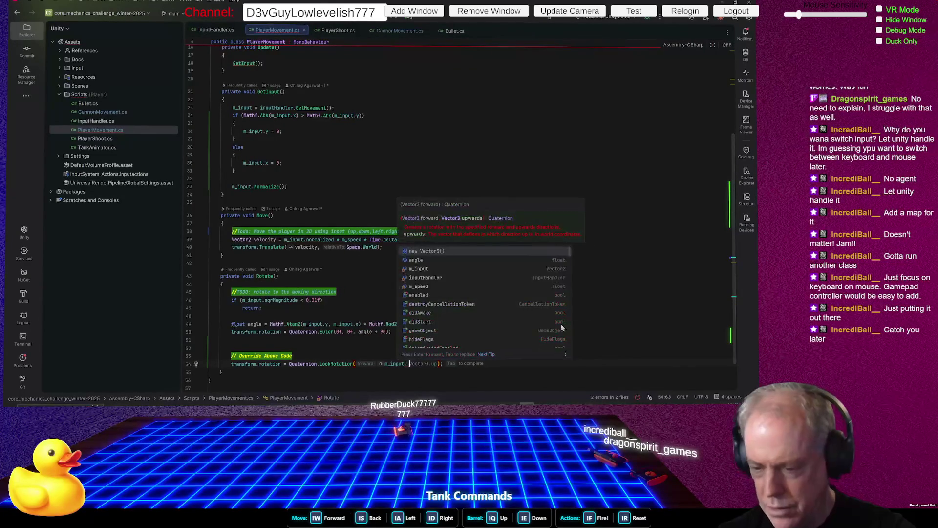
key(Escape)
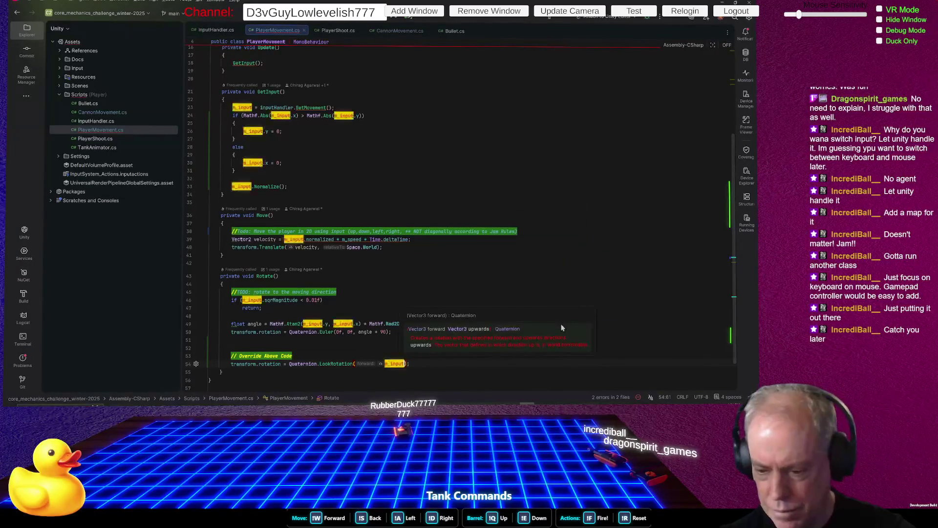
key(ctrl+space)
text(Ve)
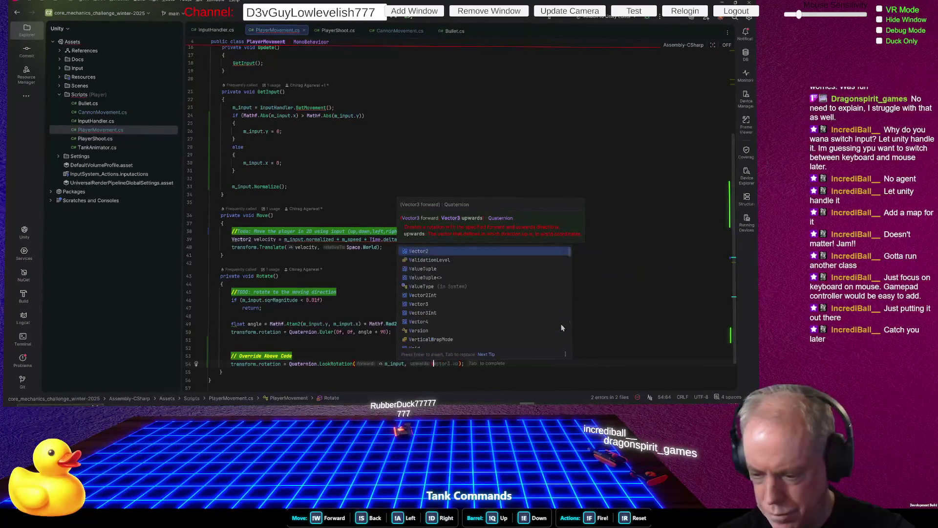
text(ctor2)
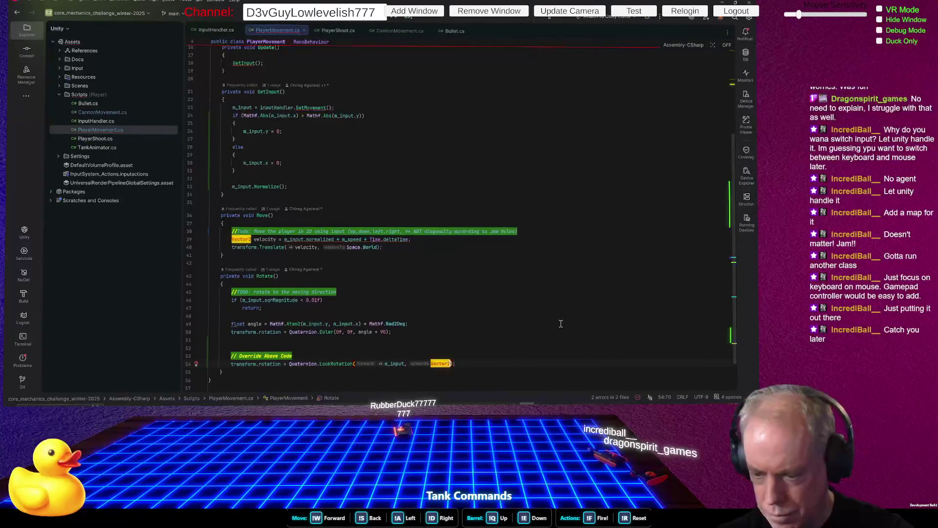
text(3.)
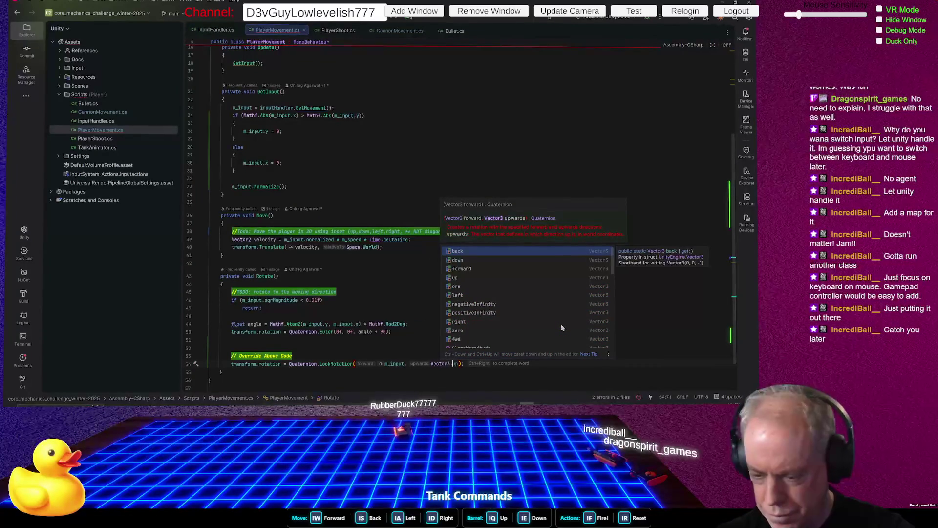
text(f)
key(Return)
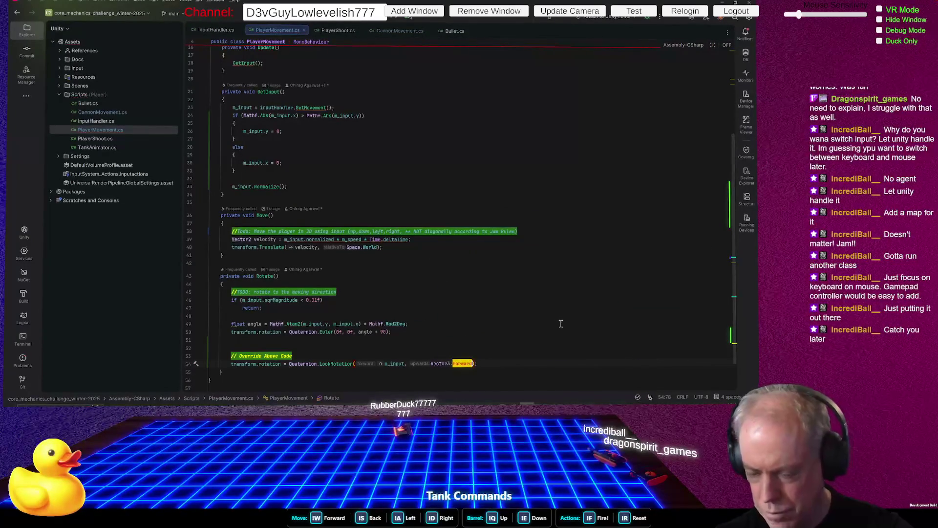
key(alt+Tab)
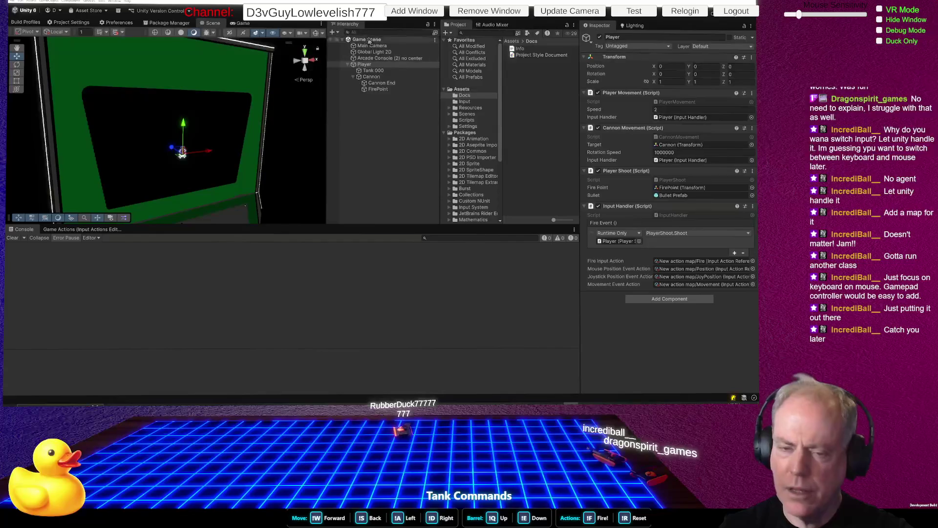
Play and stop the game to test the LookRotation rotation, then return to PlayerMovement.cs
click(373, 11)
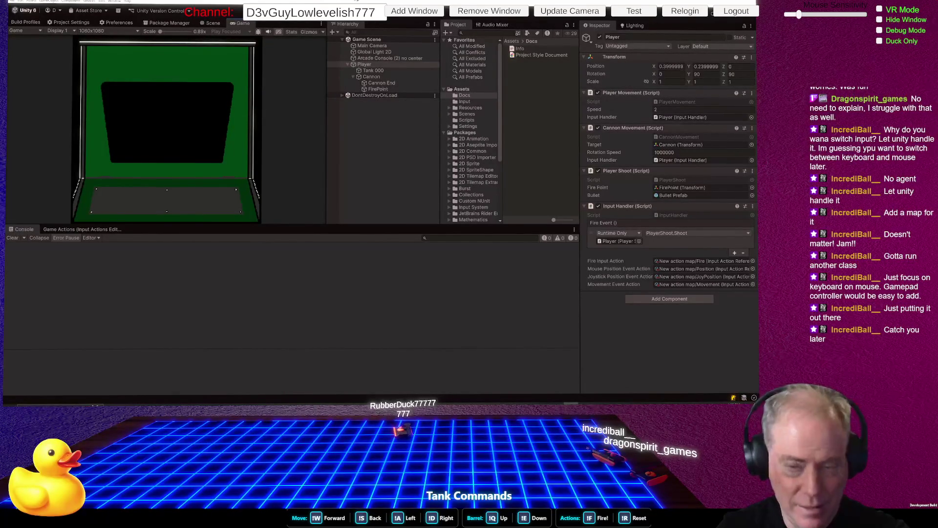
click(389, 18)
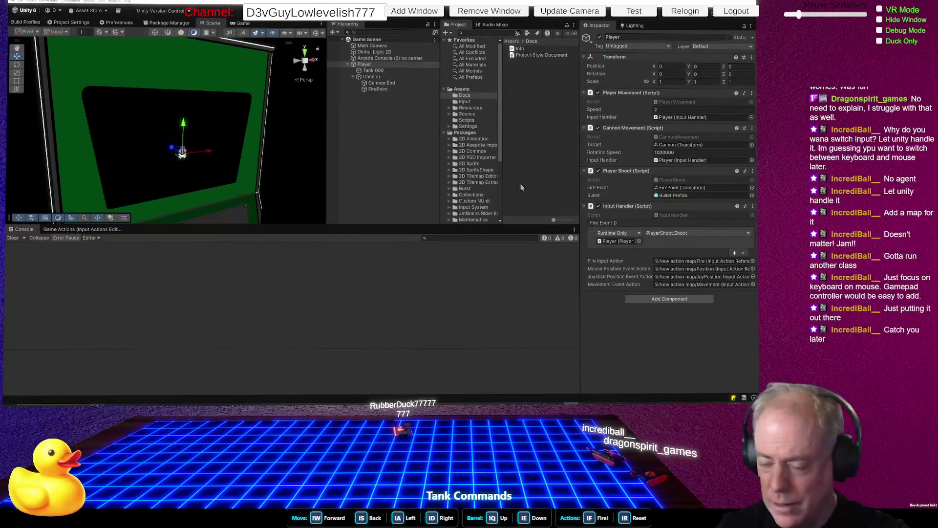
key(alt+Tab)
scroll(523, 257, down, 2)
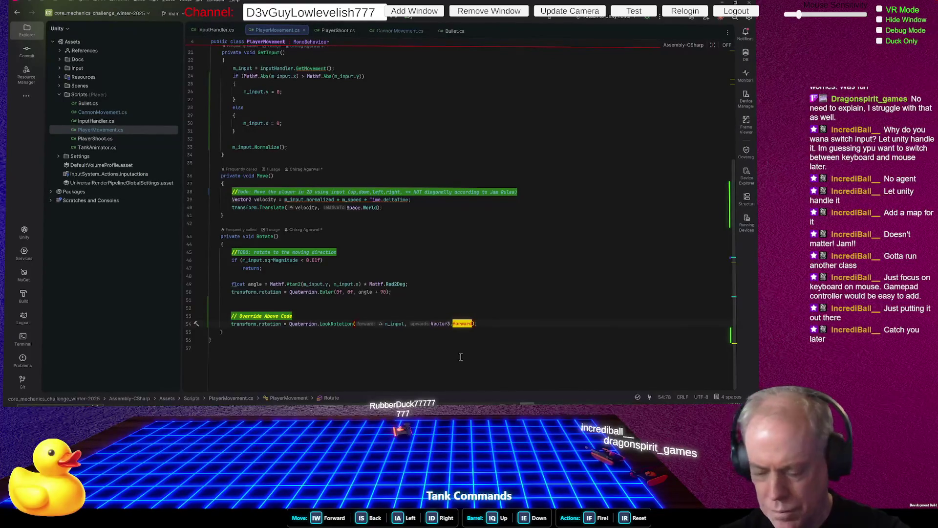
Clear the LookRotation arguments and re-enter them, accepting the suggested m_input.normalized
key(BackSpace)
key(BackSpace)
key(BackSpace)
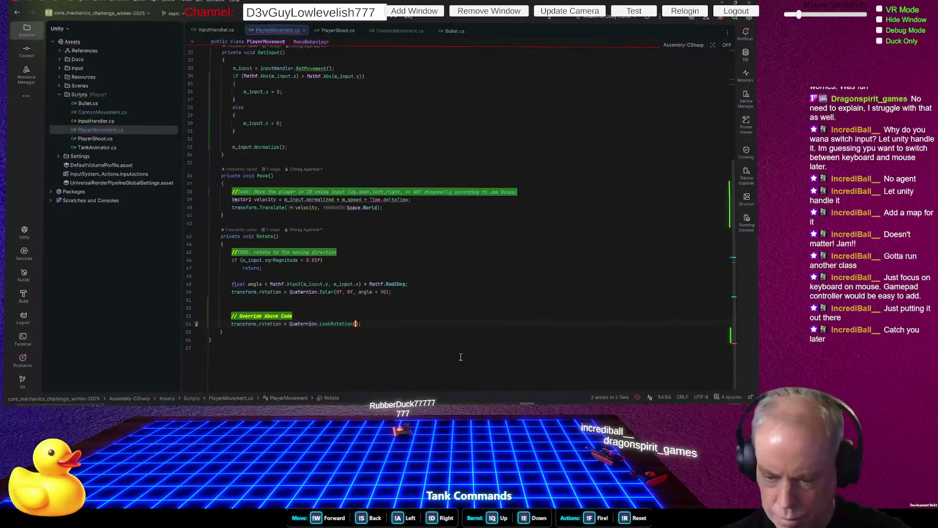
key(BackSpace)
key(Delete)
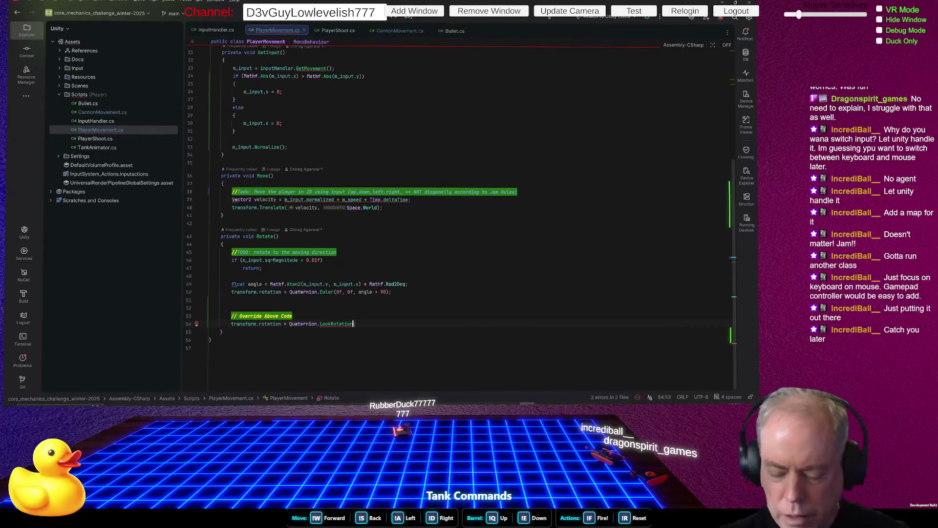
text(()
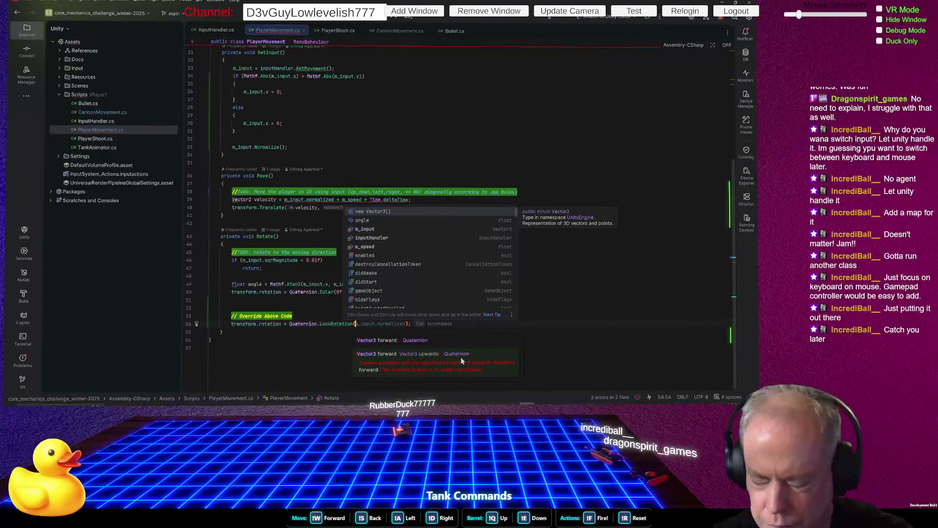
key(Tab)
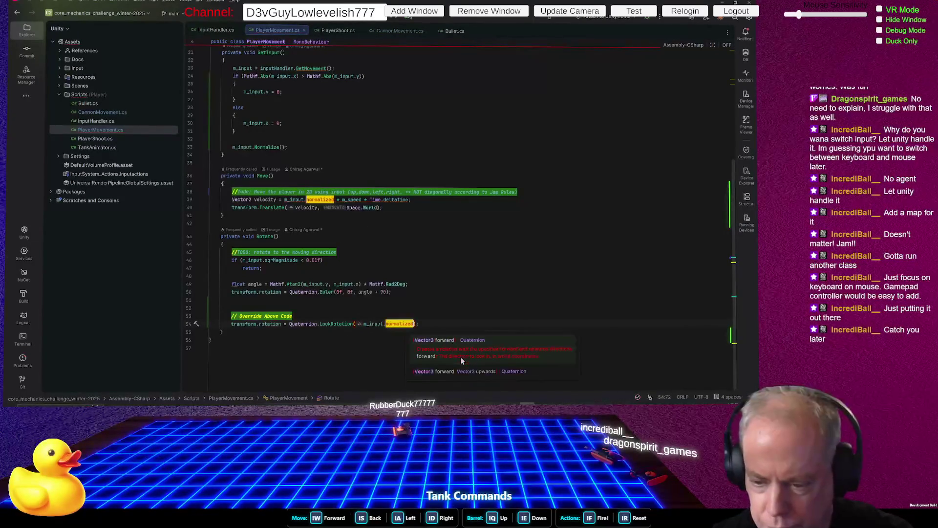
Trim the first argument to m_input, add Vector3.up, and return to Unity
text(,)
key(BackSpace)
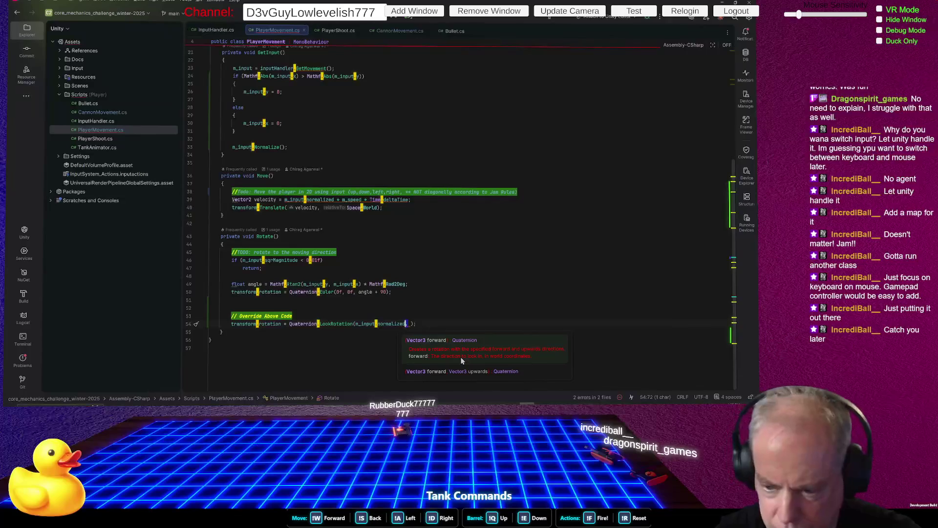
key(ctrl+shift+Left)
key(ctrl+shift+Left)
key(BackSpace)
key(BackSpace)
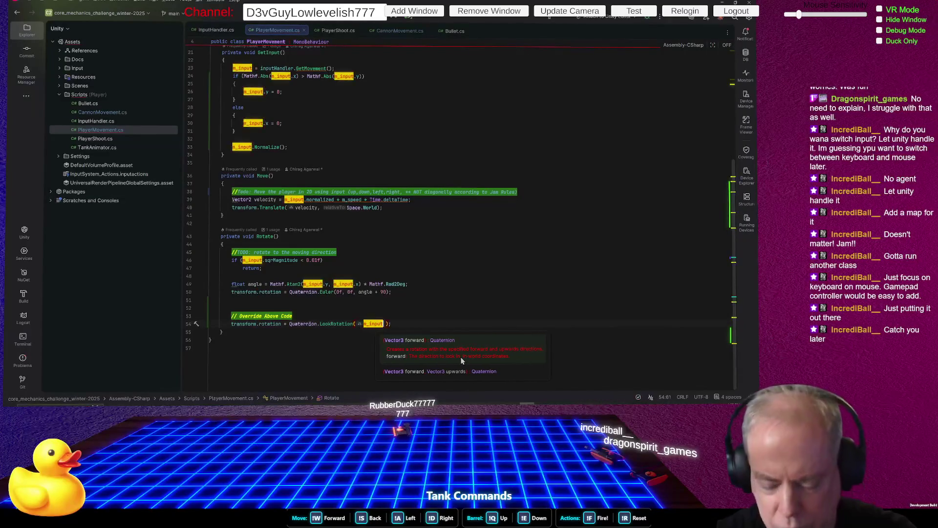
text(,)
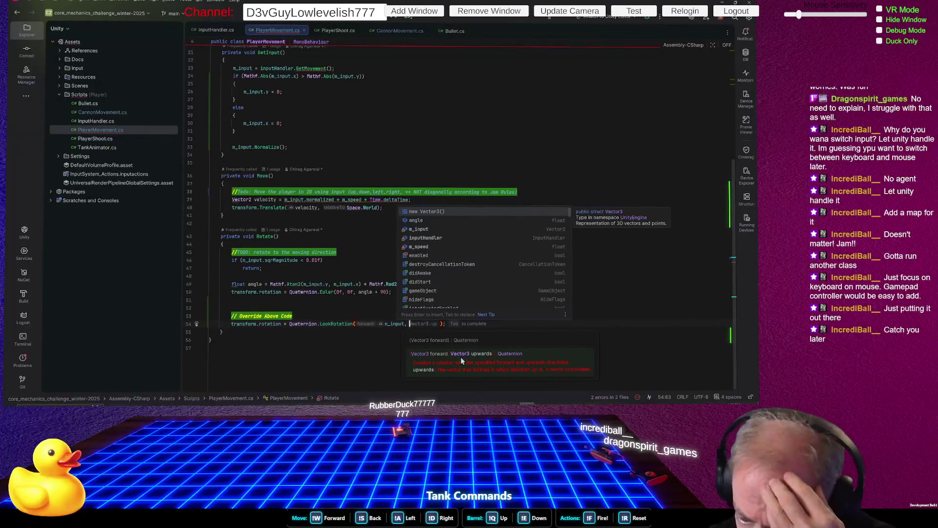
key(Tab)
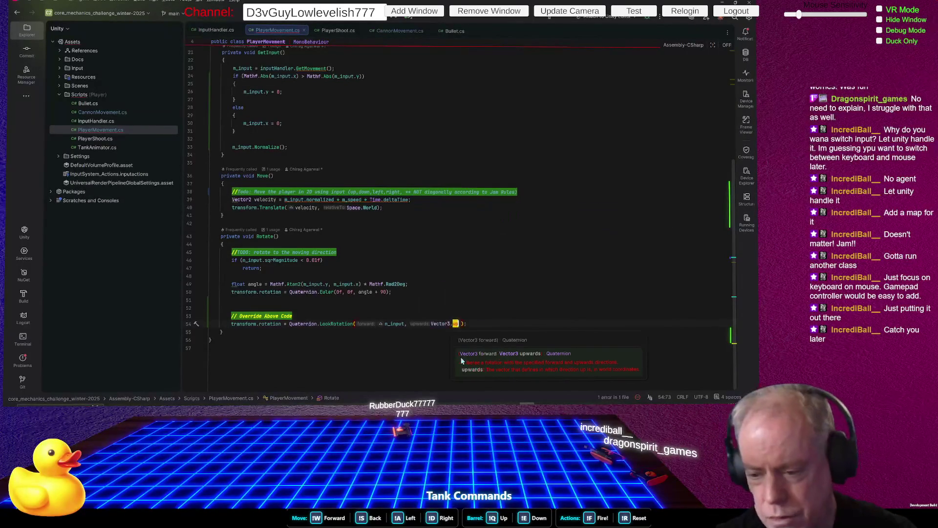
key(alt+Tab)
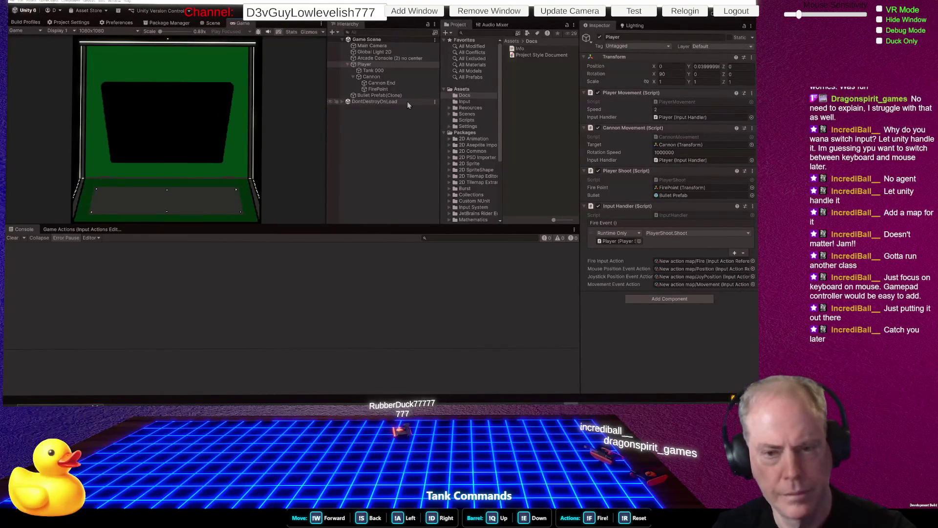
Switch to the Scene view and orbit around the tank
click(212, 23)
mouse_move(228, 183)
mouse_down()
mouse_move(201, 186)
mouse_move(201, 264)
mouse_up()
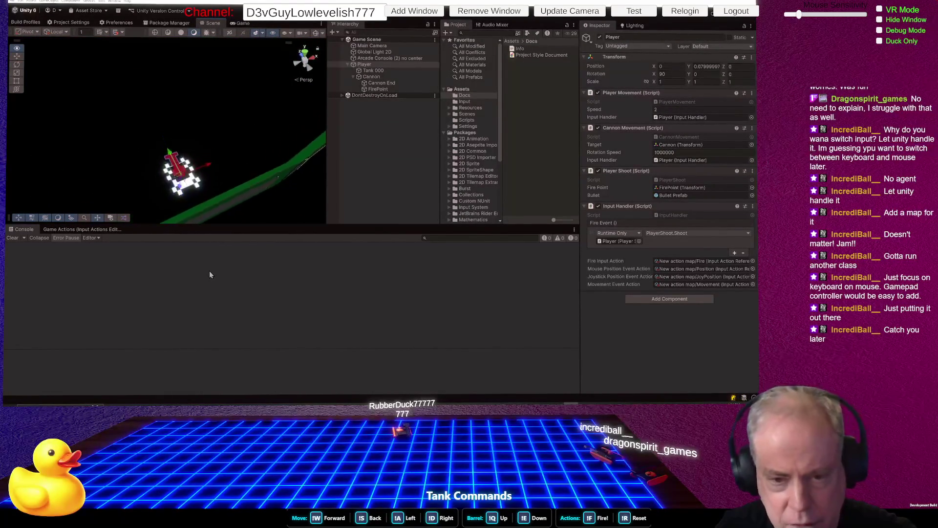
drag(220, 222, 224, 213)
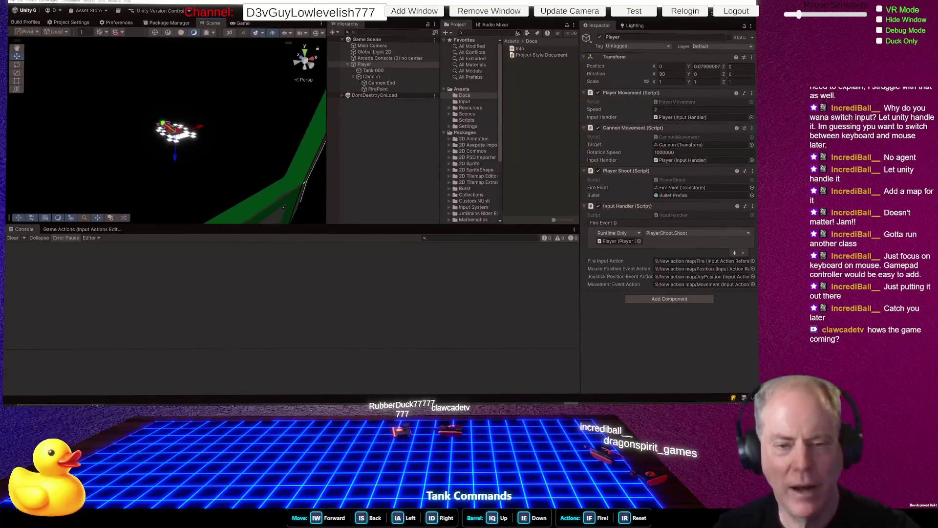
mouse_move(248, 183)
mouse_down()
mouse_move(265, 207)
mouse_move(245, 163)
mouse_move(234, 94)
mouse_move(224, 89)
mouse_move(212, 121)
mouse_move(185, 127)
mouse_move(177, 202)
mouse_up()
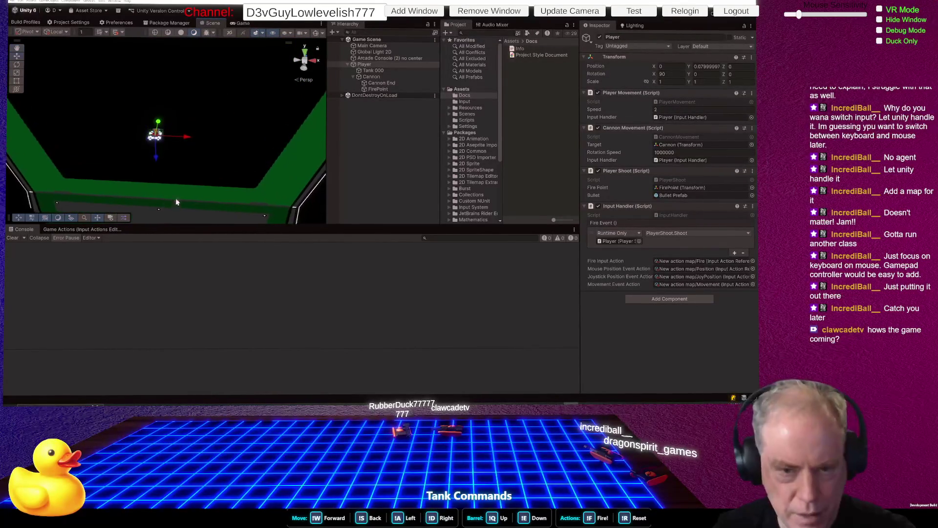
Drive the tank forward and right to watch it turn, then deselect it and go back to Rider
key(w)
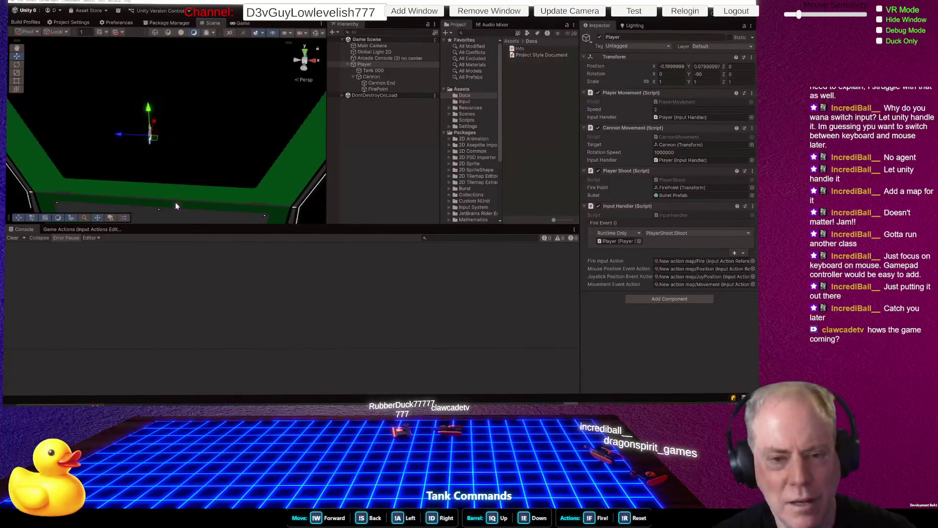
key(d)
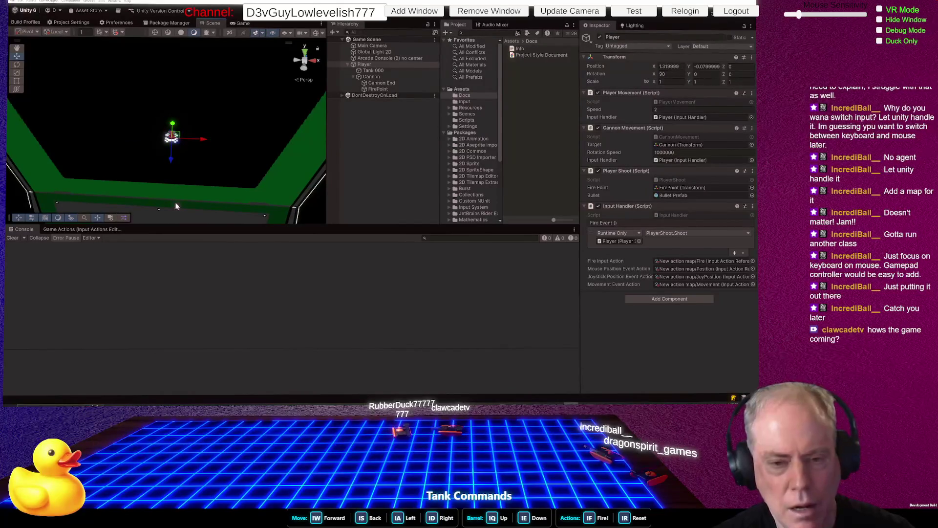
key(w)
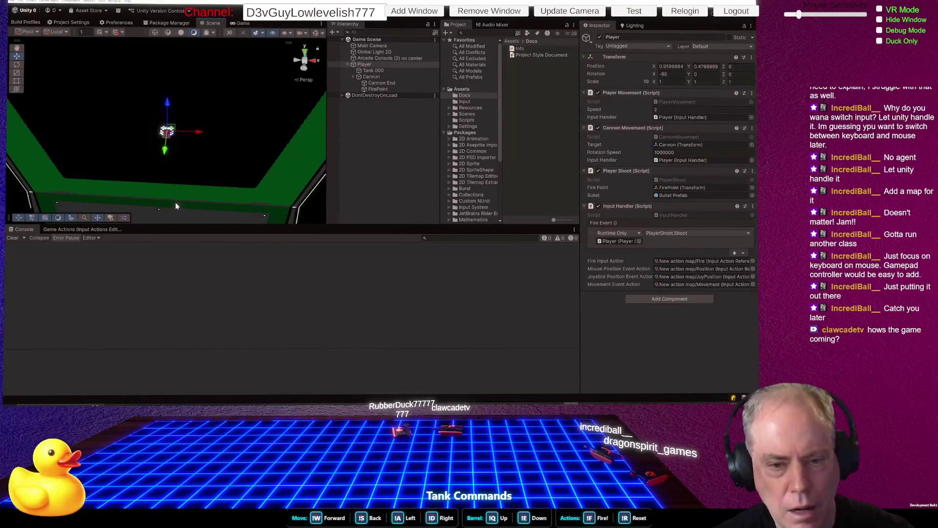
key(grave)
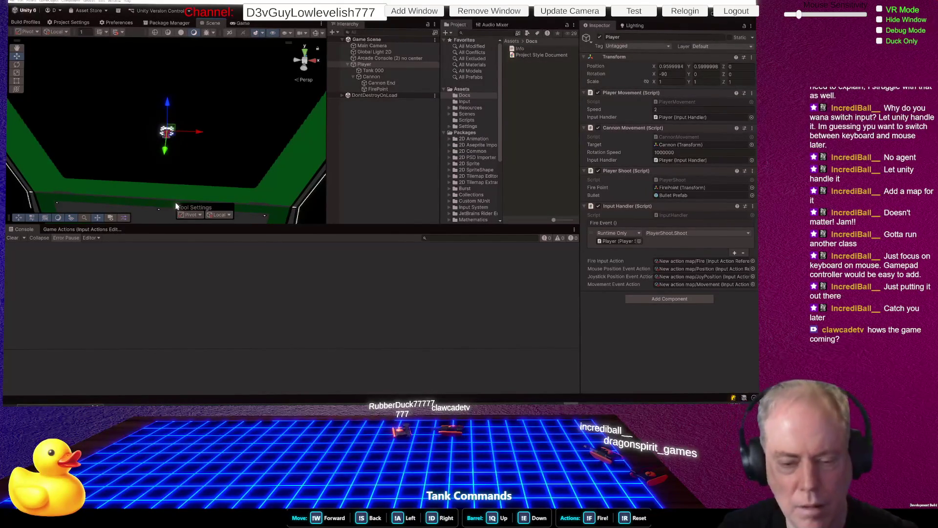
click(232, 151)
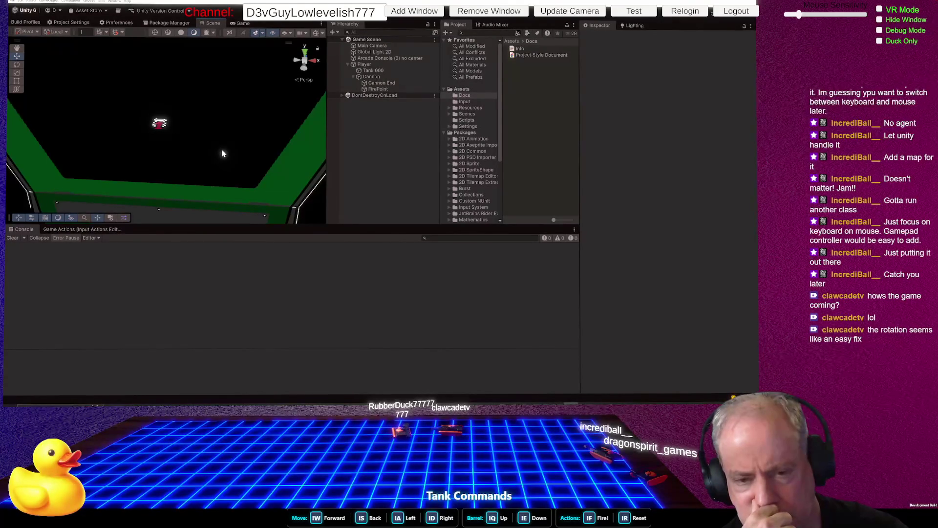
key(alt+Tab)
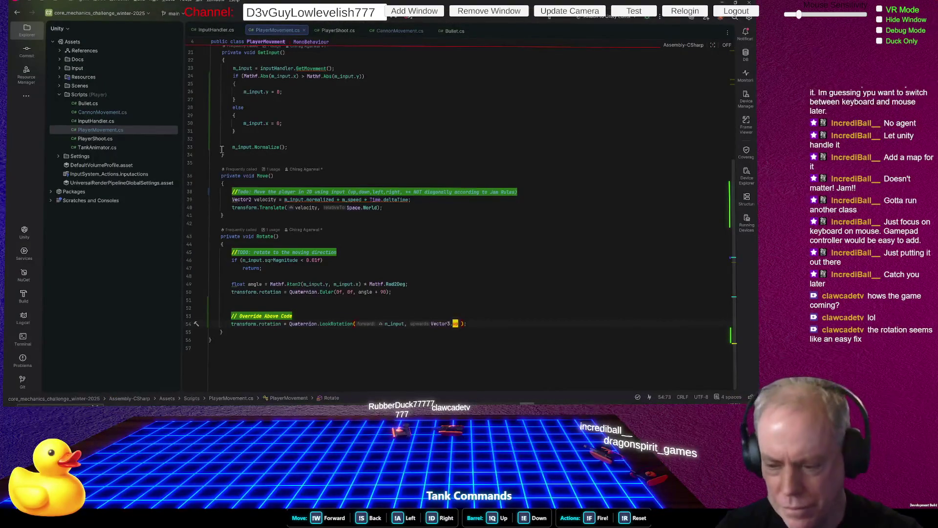
Swap .up for .forward in line 54's LookRotation call and switch back to Unity
key(BackSpace)
key(BackSpace)
key(BackSpace)
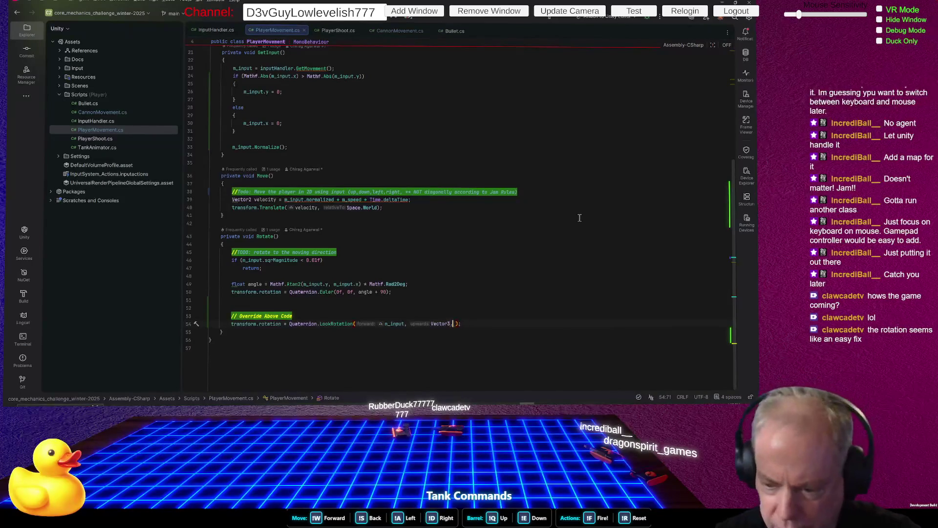
text(.)
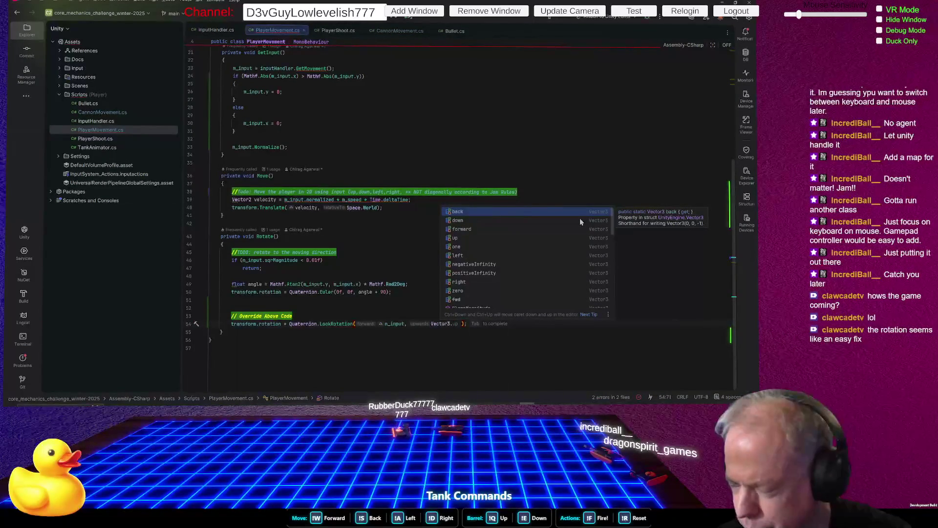
text(f)
key(Return)
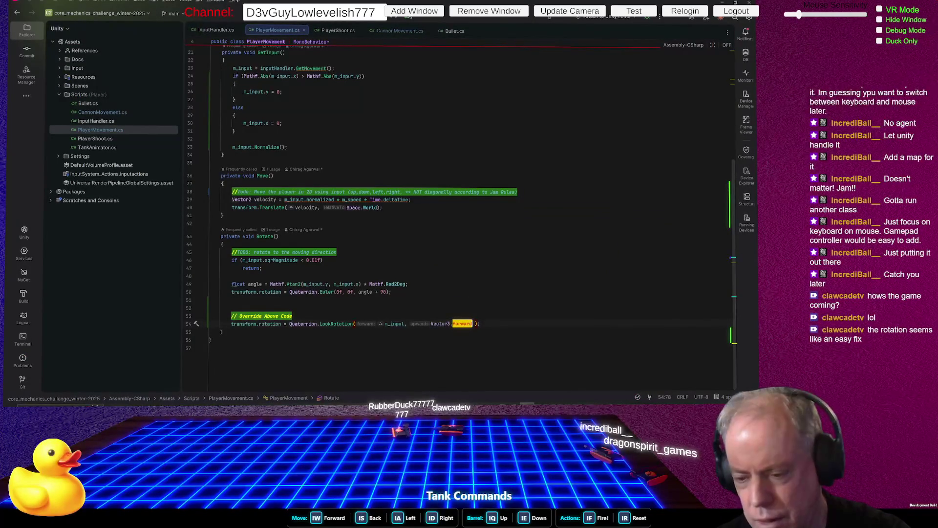
key(alt+Tab)
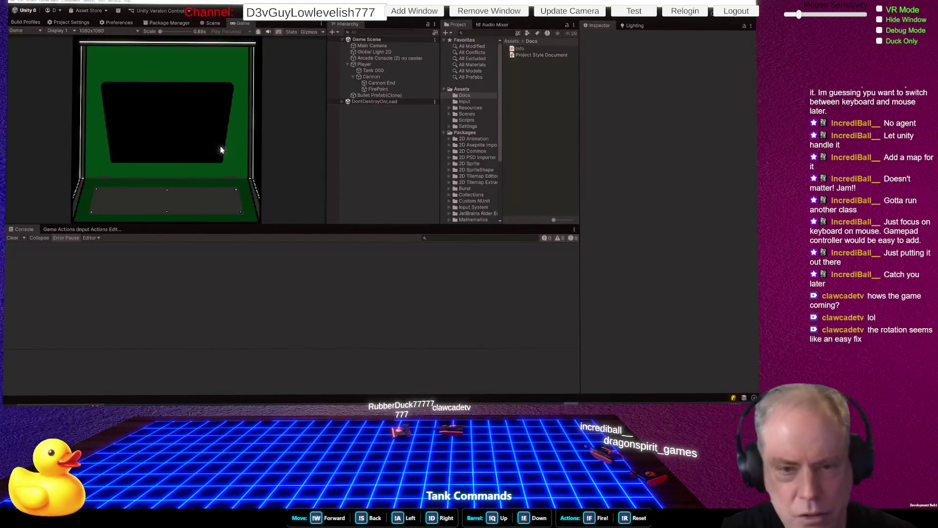
Watch the tank's Vector3.forward-based rotation in the Scene view, then exit Play mode
click(211, 23)
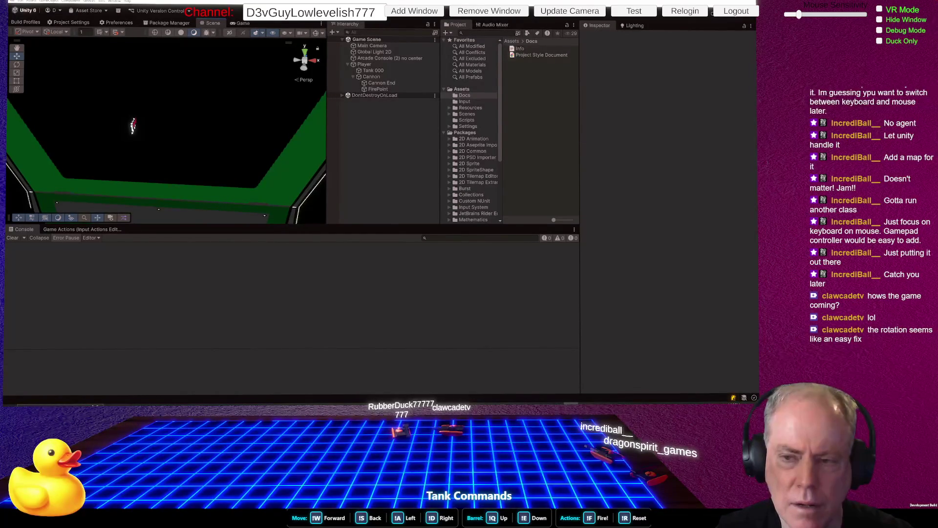
key(ctrl+p)
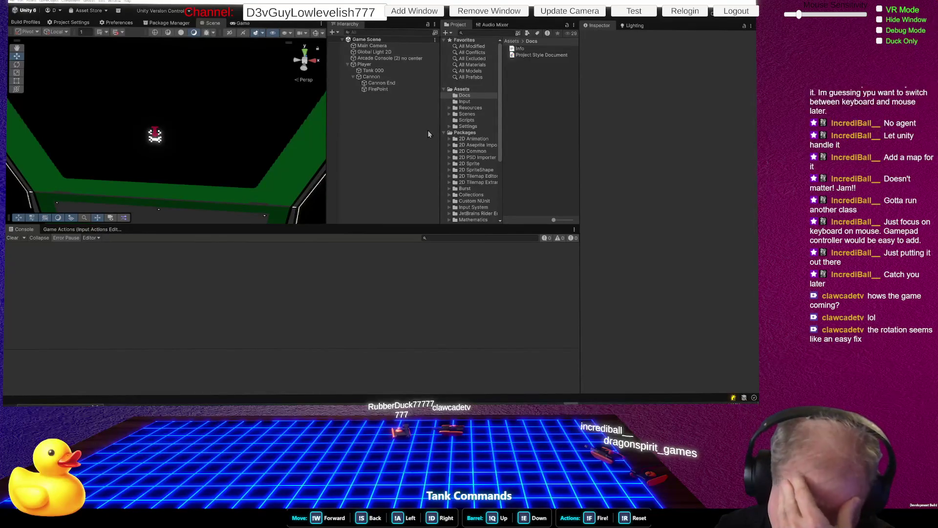
Inspect Player, Tank 000 and Cannon in the Hierarchy, then show the Game view
click(381, 68)
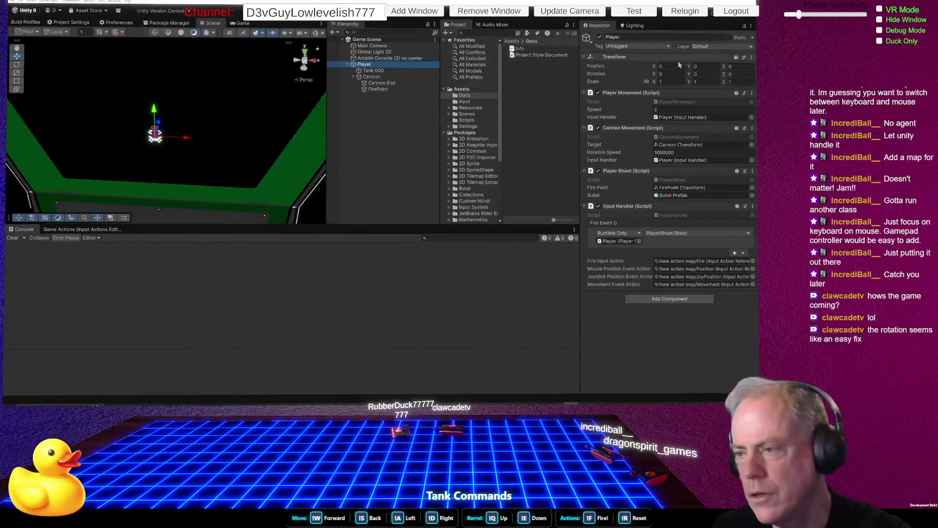
click(377, 71)
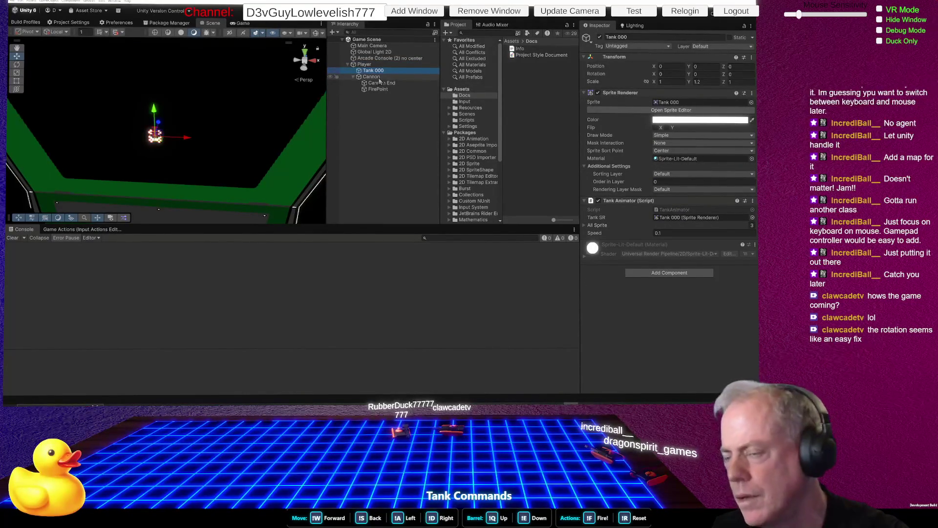
click(372, 77)
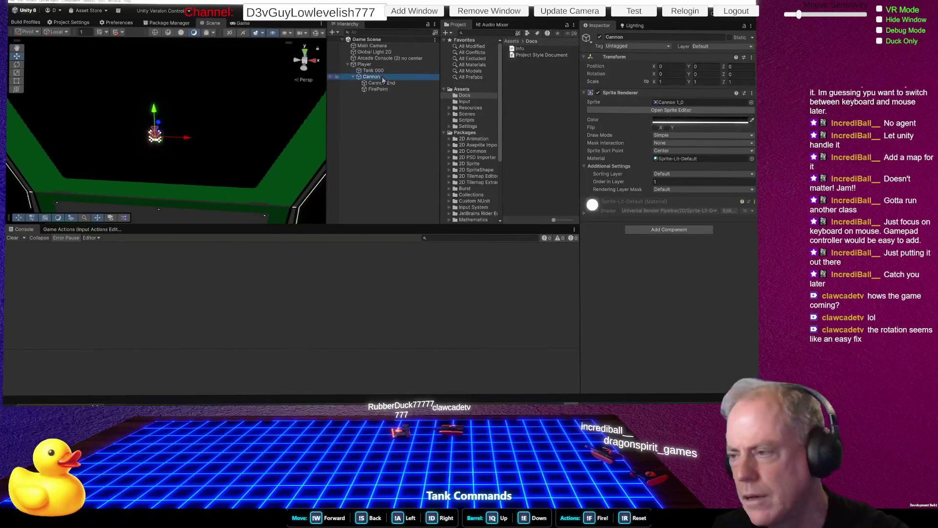
click(372, 65)
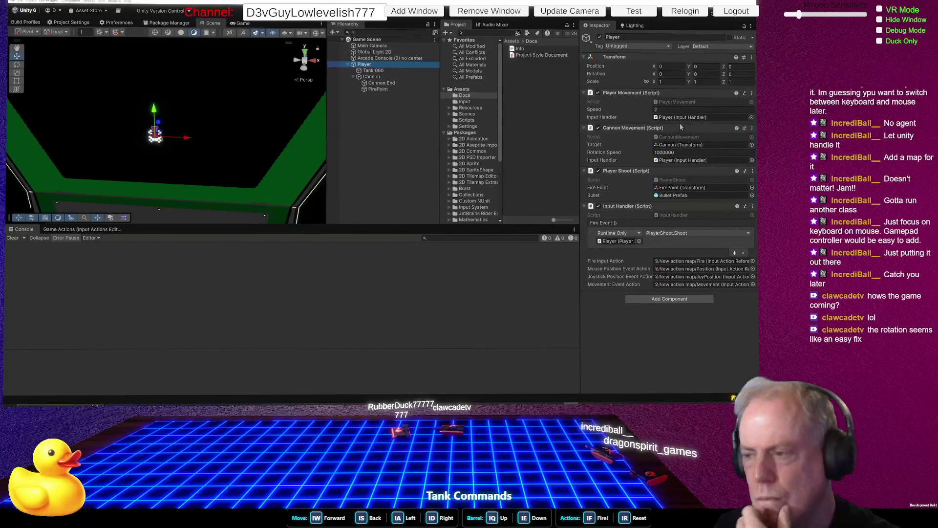
click(376, 71)
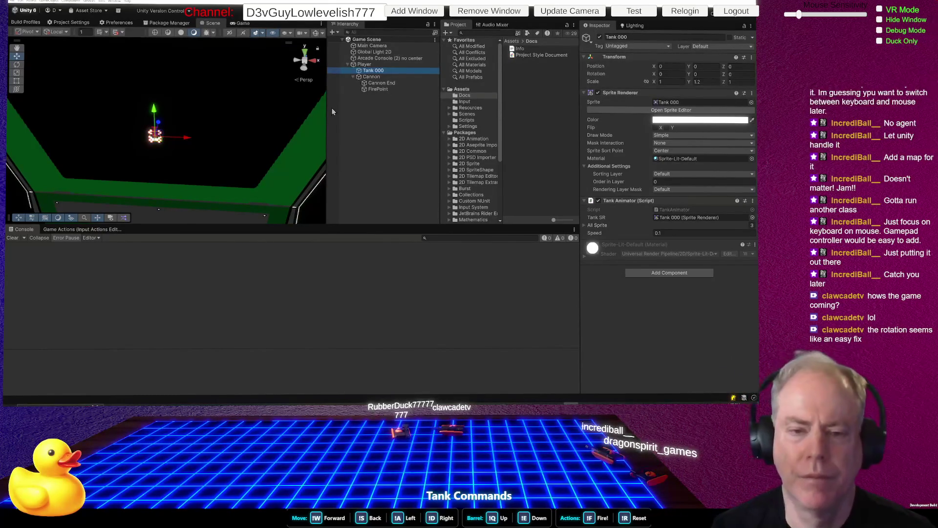
click(238, 24)
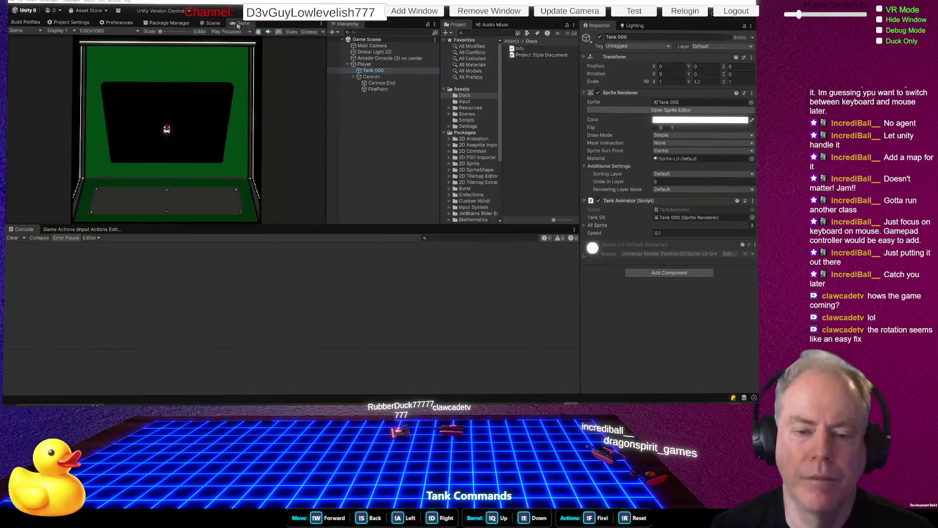
click(211, 24)
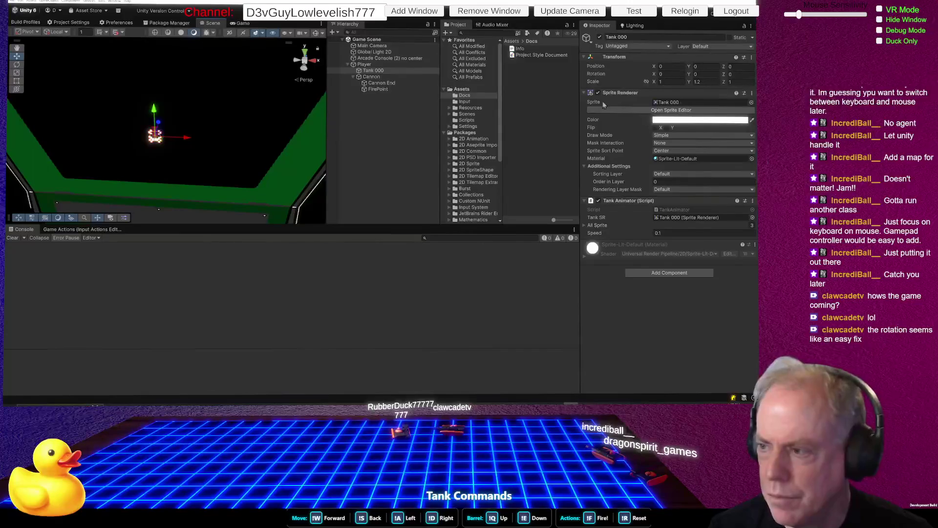
click(657, 75)
text(7.4)
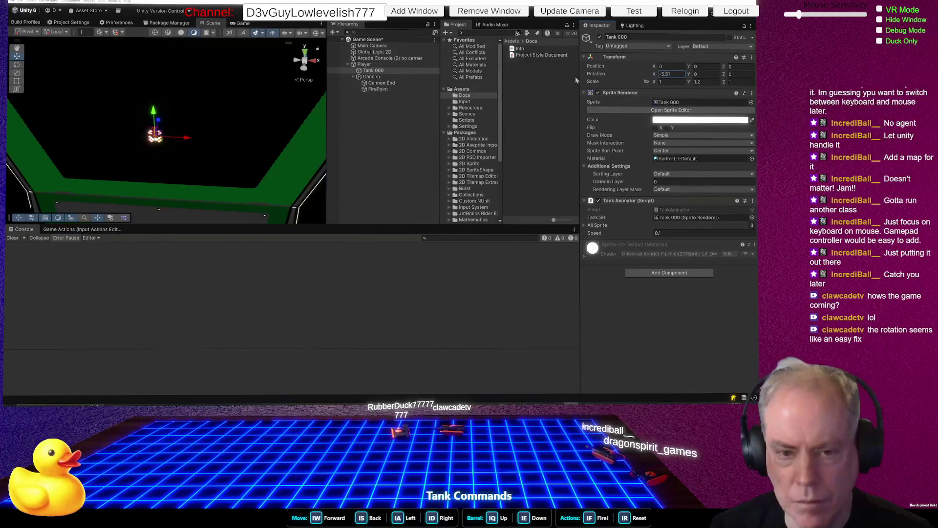
key(BackSpace)
key(BackSpace)
key(BackSpace)
text(27.99)
key(ctrl+z)
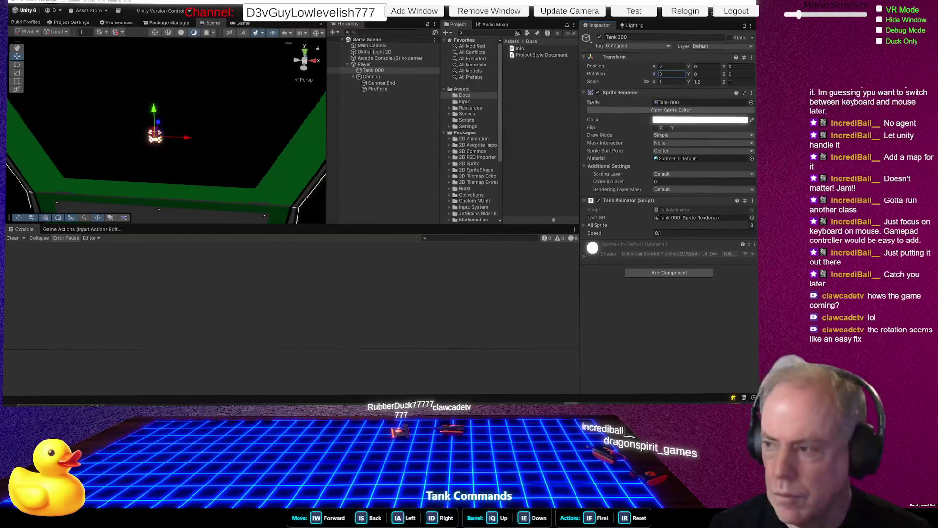
mouse_move(723, 74)
mouse_down()
mouse_move(652, 35)
mouse_move(576, 78)
mouse_move(65, 106)
mouse_move(198, 103)
mouse_up()
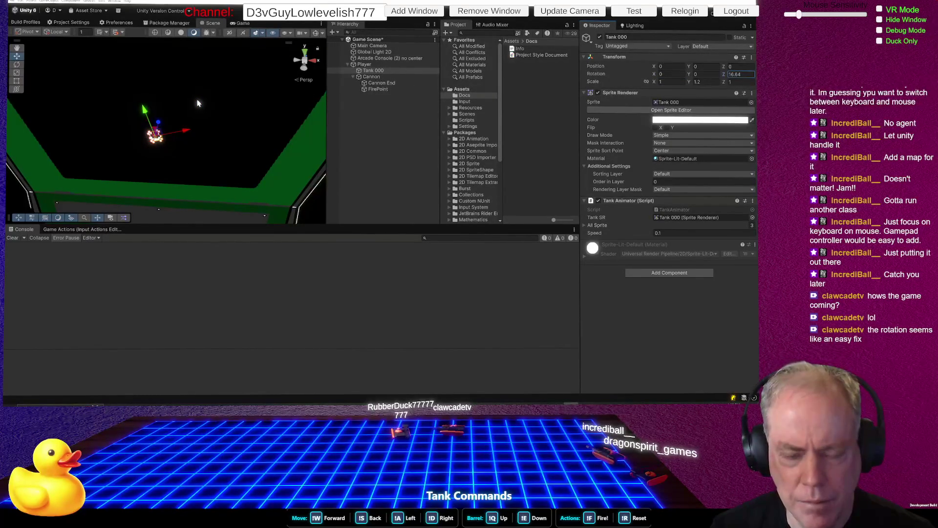
mouse_move(198, 103)
mouse_down()
mouse_move(57, 81)
mouse_move(139, 81)
mouse_move(34, 100)
mouse_move(256, 87)
mouse_move(115, 87)
mouse_move(484, 48)
mouse_up()
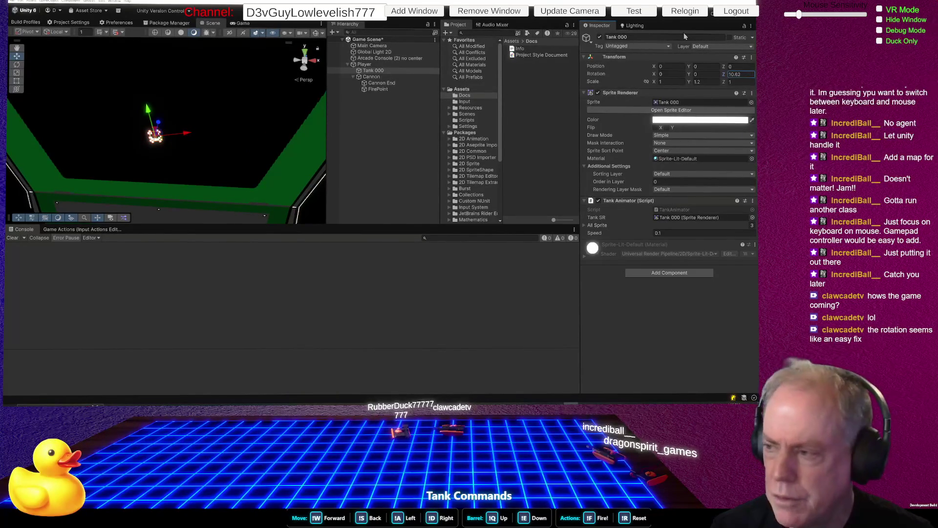
key(ctrl+z)
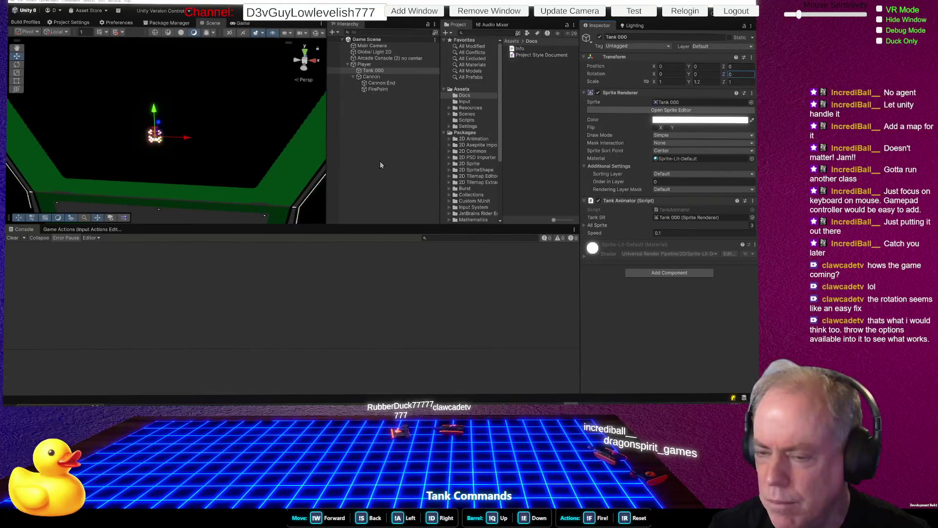
key(alt+Tab)
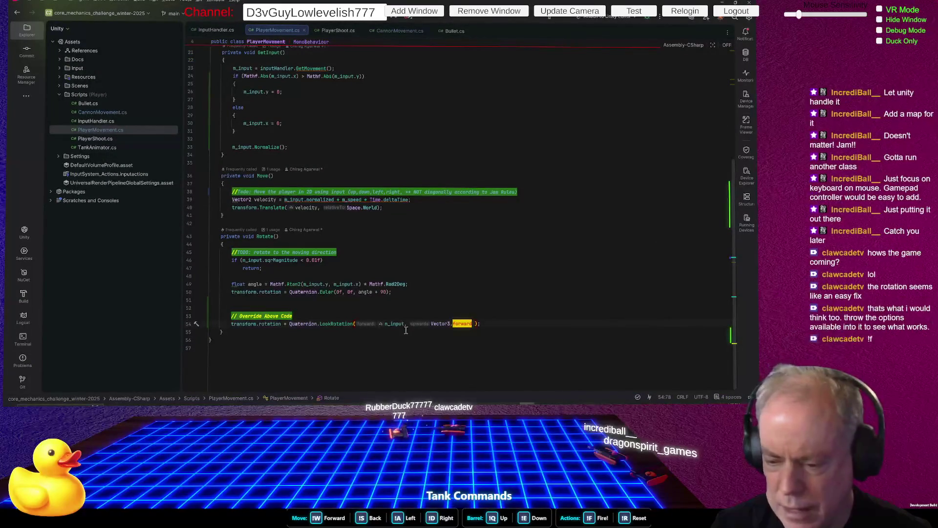
Replace Vector3.forward with Vector3.up in the LookRotation call and let Unity recompile
key(Down)
double_click(463, 324)
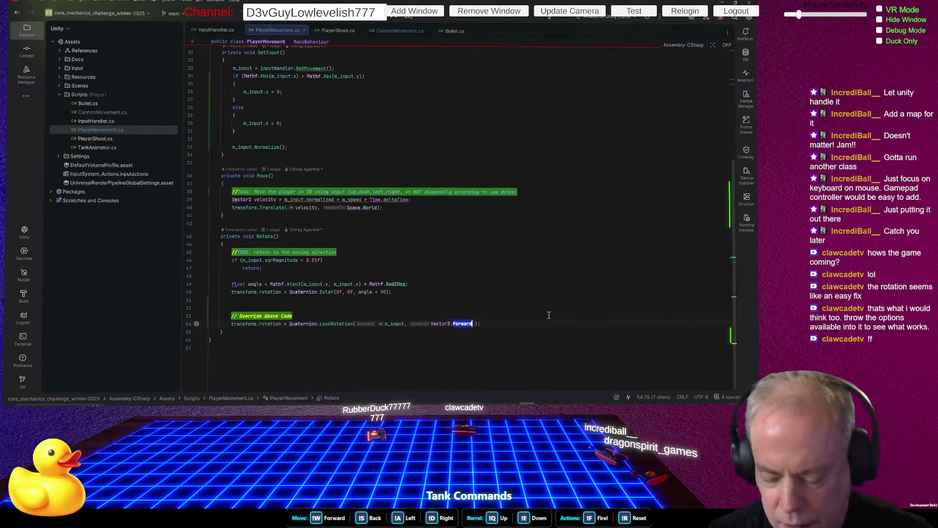
text(up)
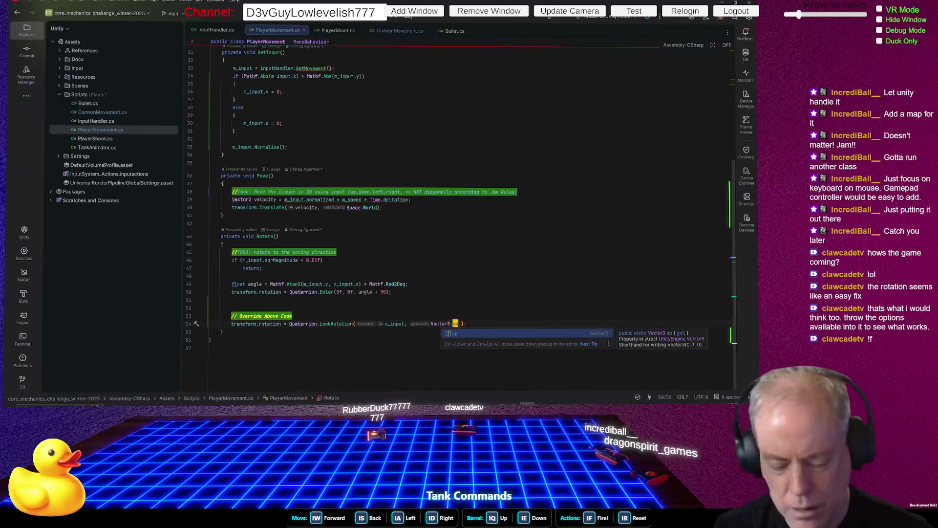
key(alt+Tab)
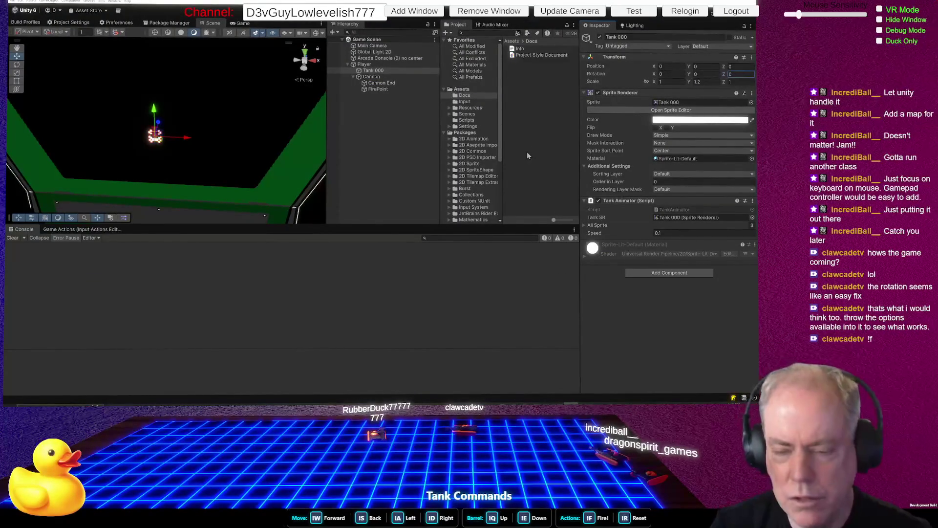
key(alt+Tab)
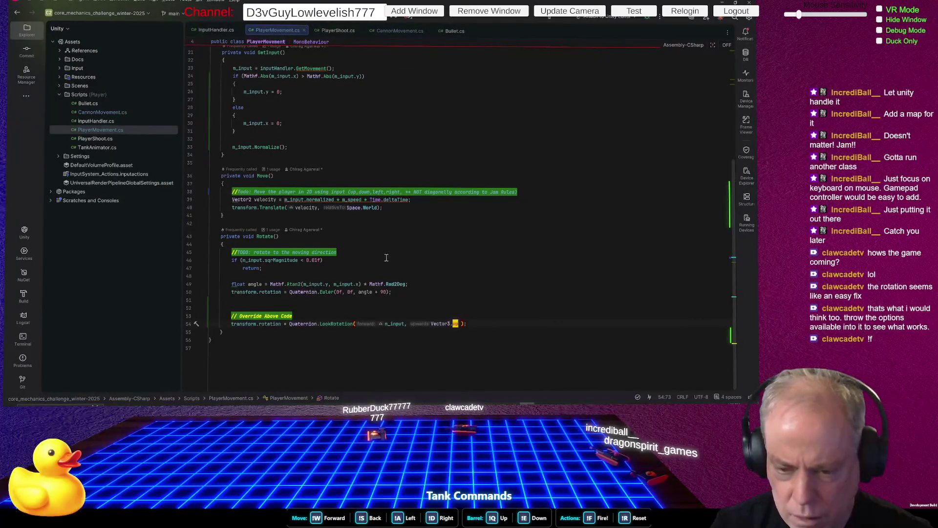
scroll(399, 251, up, 4)
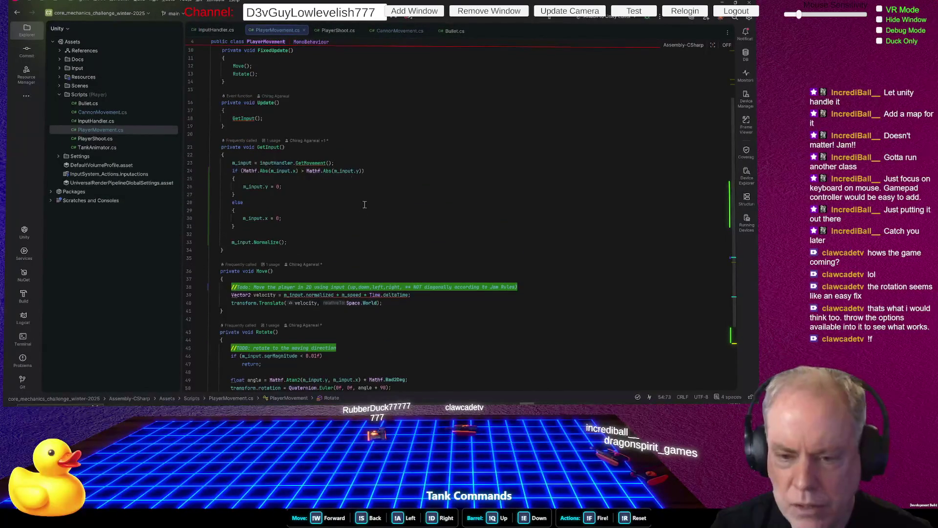
Wrap GetInput's axis-locking if block and Normalize call in /* */ comments
click(358, 163)
key(Return)
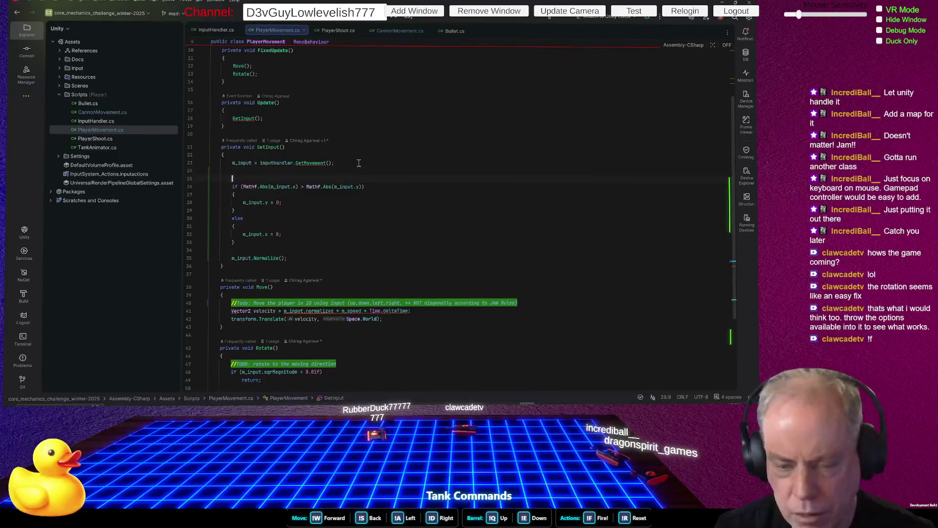
text(/*)
key(Down)
key(Down)
key(Down)
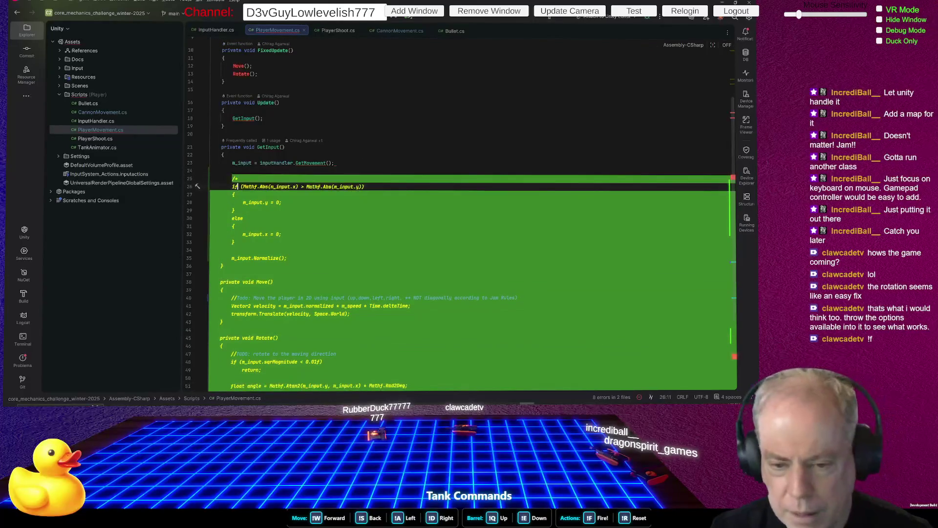
key(Down)
key(Down)
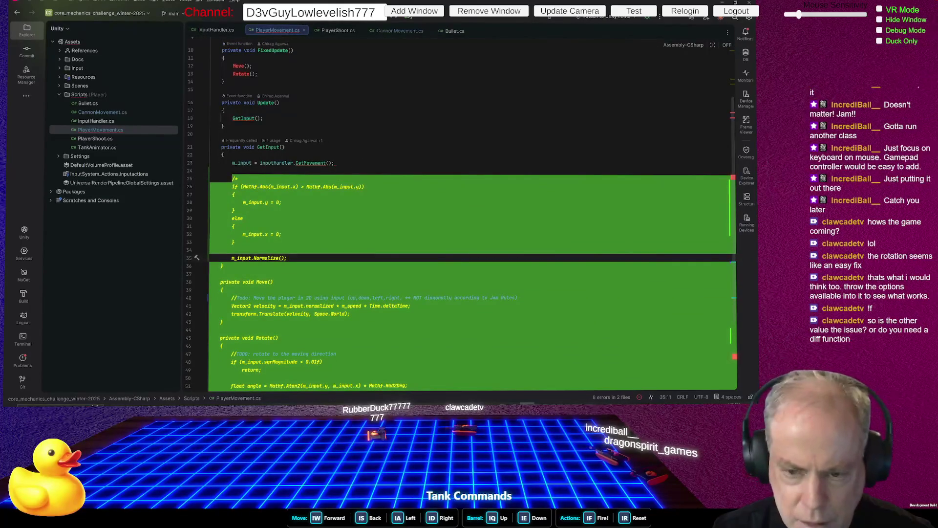
key(End)
key(Return)
text(*/)
key(alt+Tab)
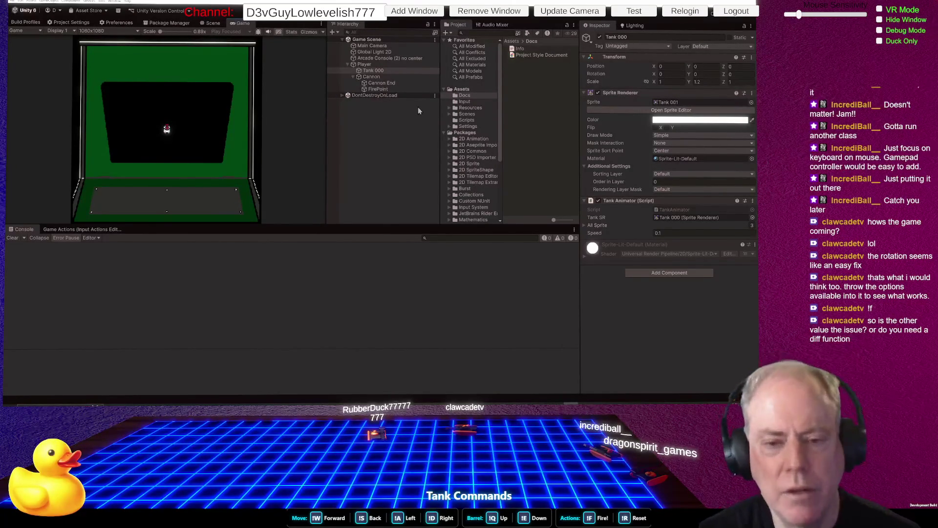
In the Scene view, undo a stray Y rotation edit and set Tank 000's X rotation to 90
click(210, 23)
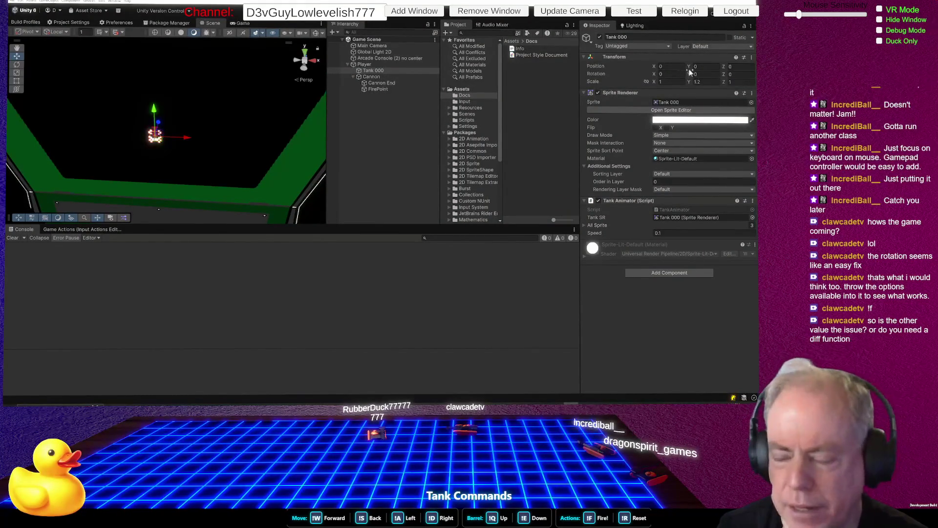
click(694, 74)
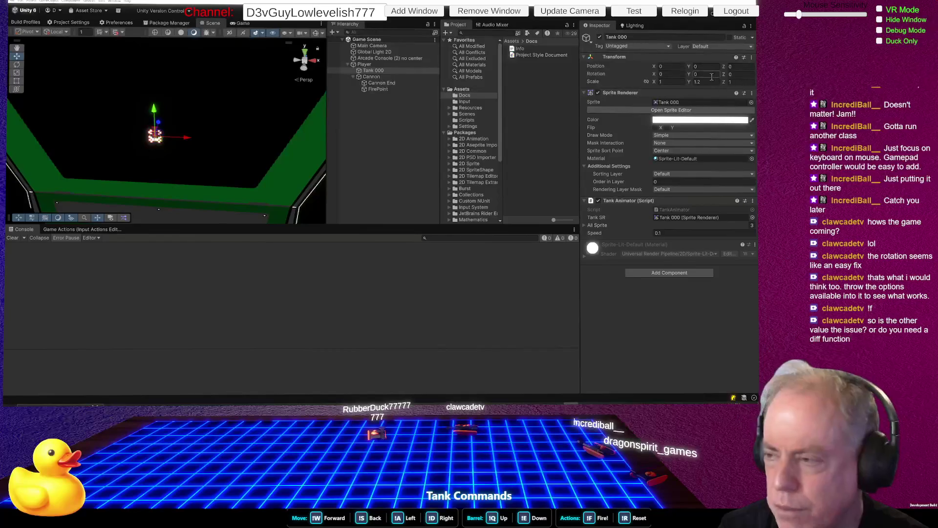
text(6.19)
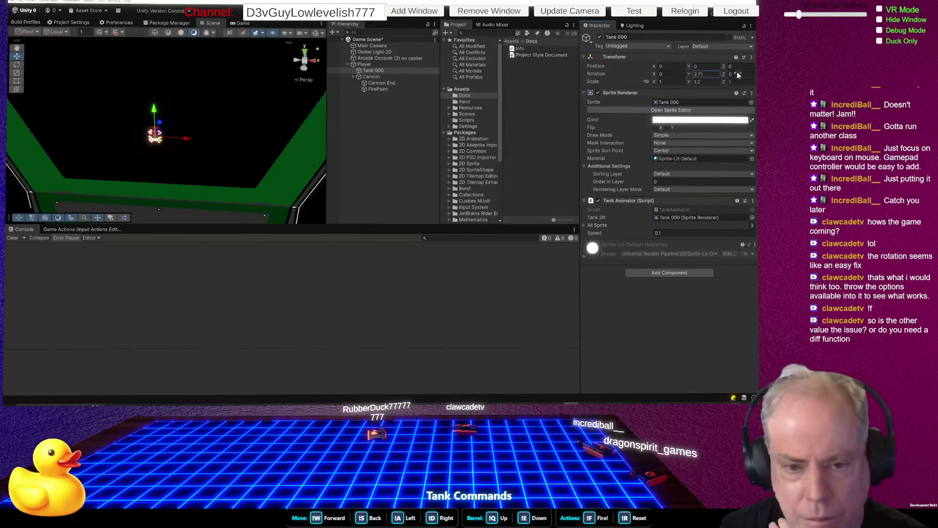
key(ctrl+z)
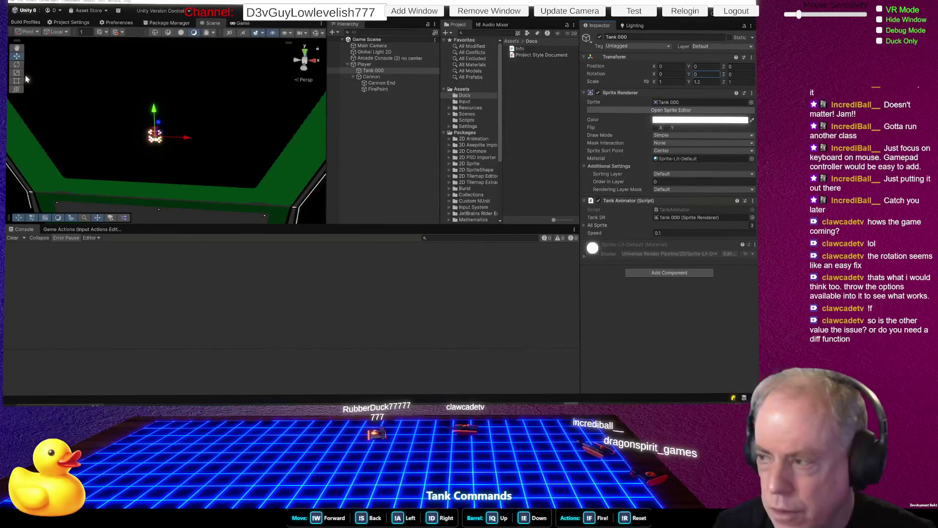
drag(655, 74, 694, 74)
drag(599, 71, 657, 77)
click(675, 72)
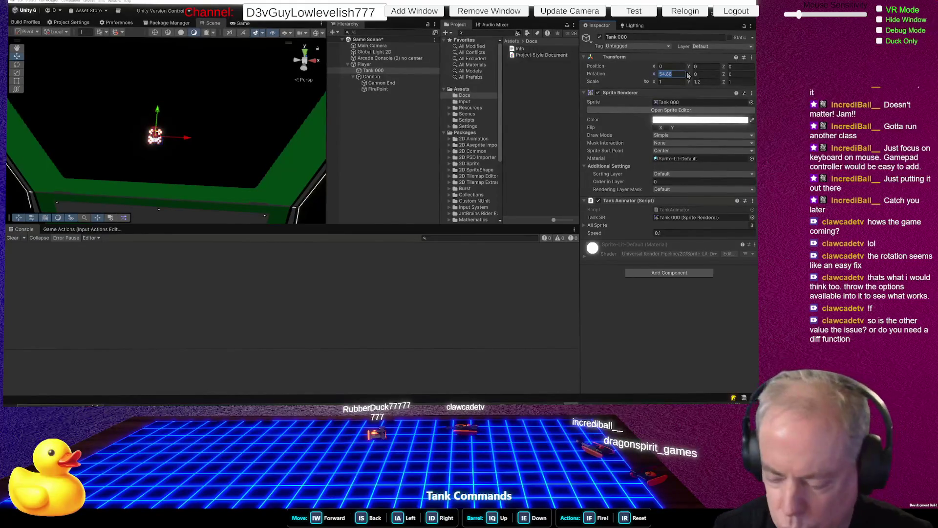
text(90)
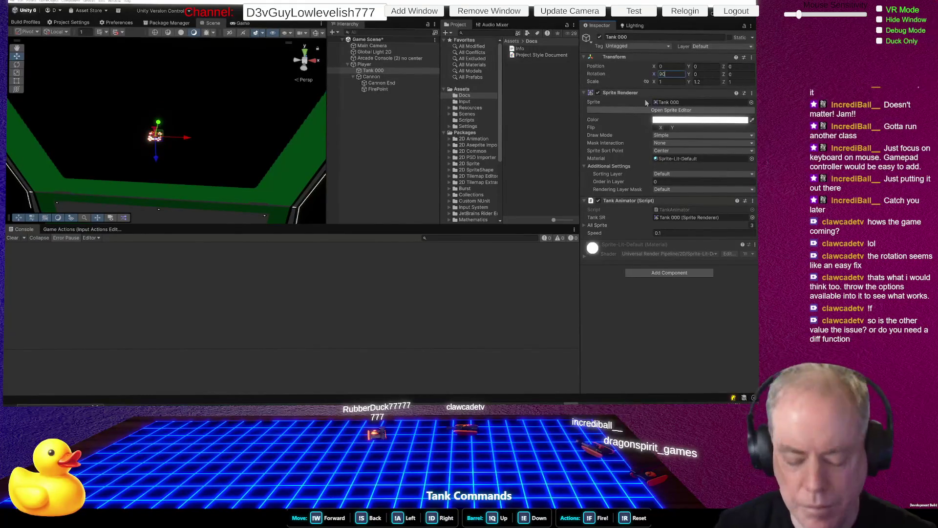
Save the scene and run the game to test the rotated tank
key(ctrl+s)
key(Return)
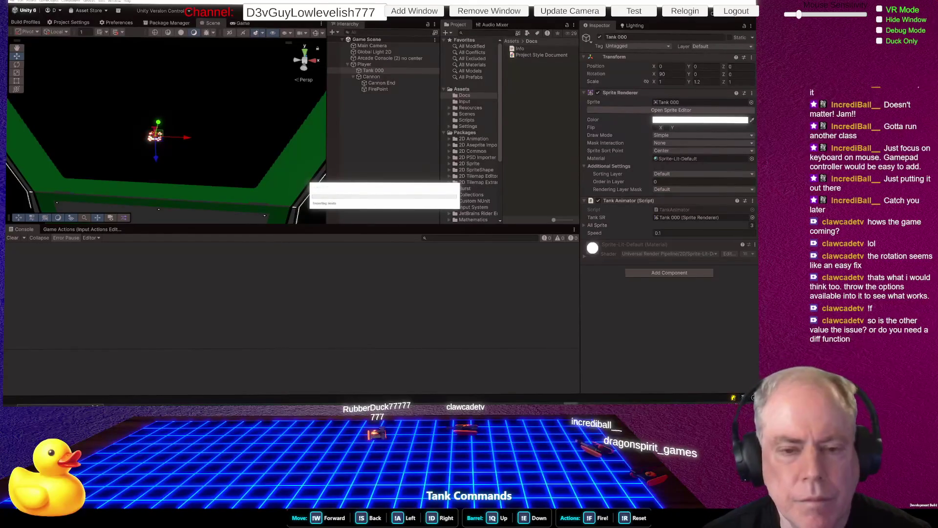
key(ctrl+p)
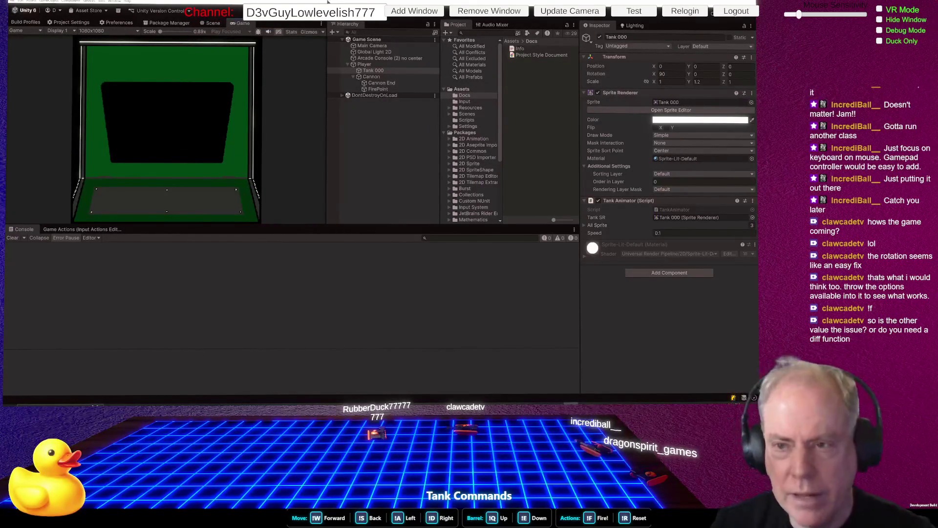
key(alt+Tab)
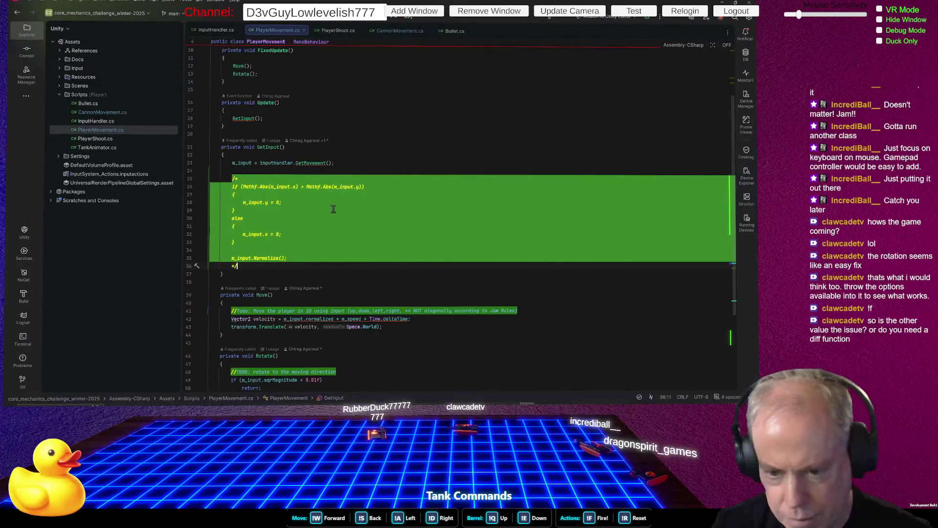
Switch LookRotation's up vector from Vector3.up back to Vector3.forward and recompile
scroll(452, 250, down, 5)
double_click(455, 324)
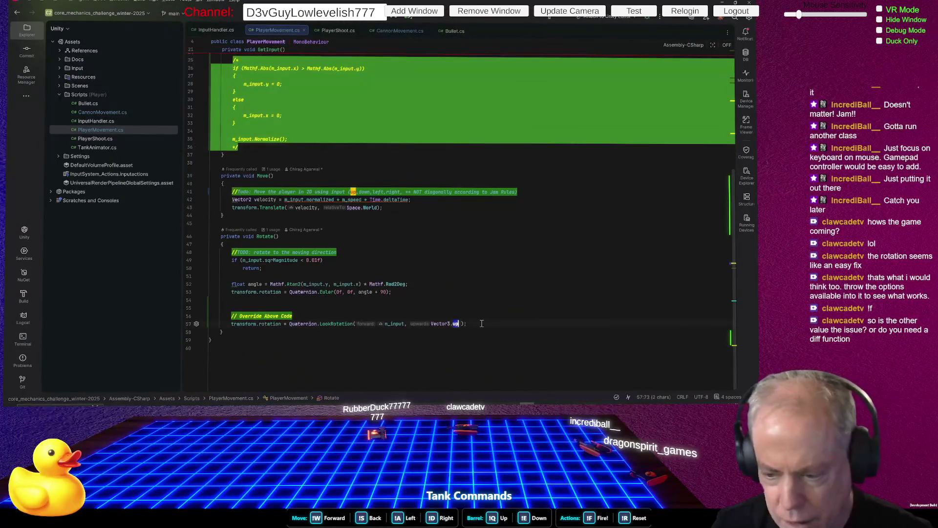
text(f)
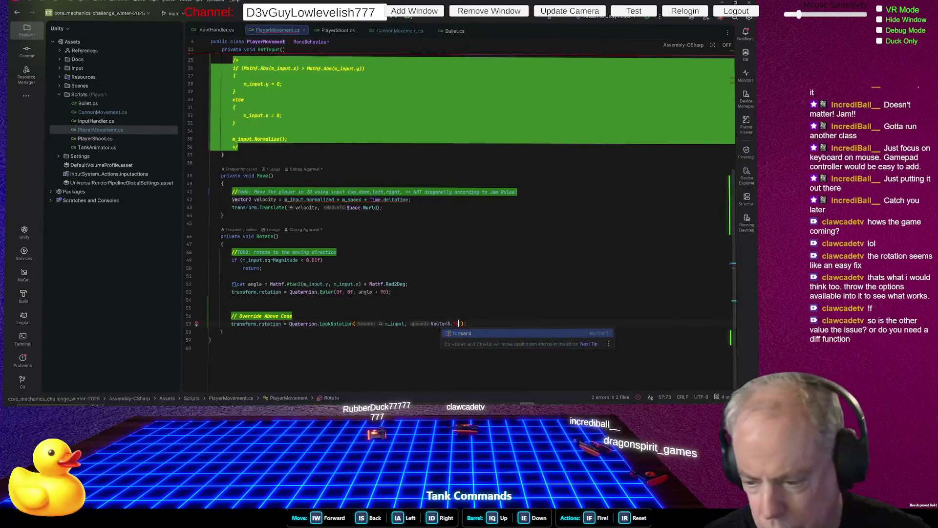
key(Return)
key(alt+Tab)
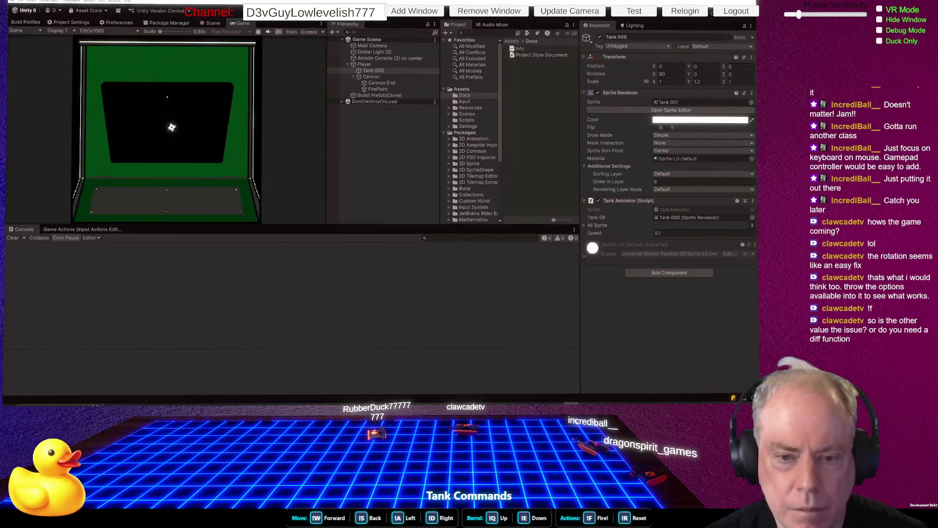
Drive the tank forward and left with W and A, then exit Play mode
key(w)
key(a)
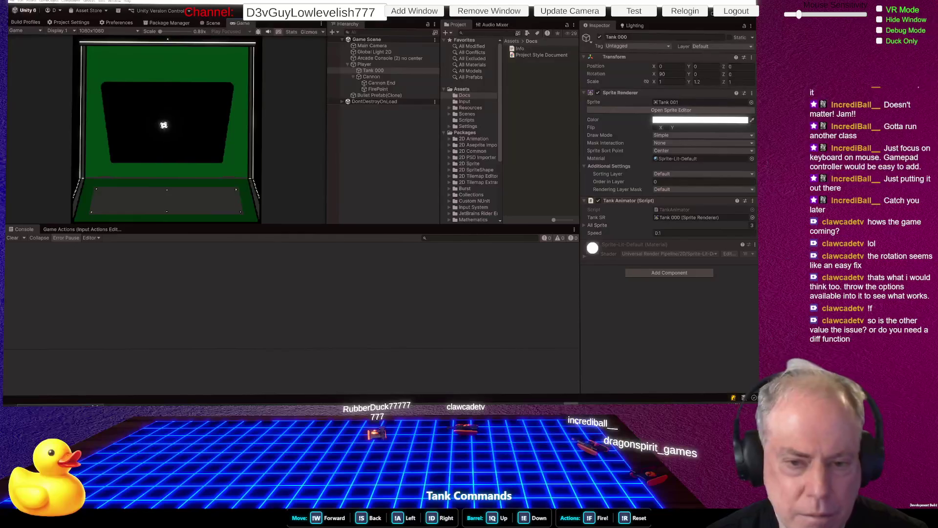
key(w)
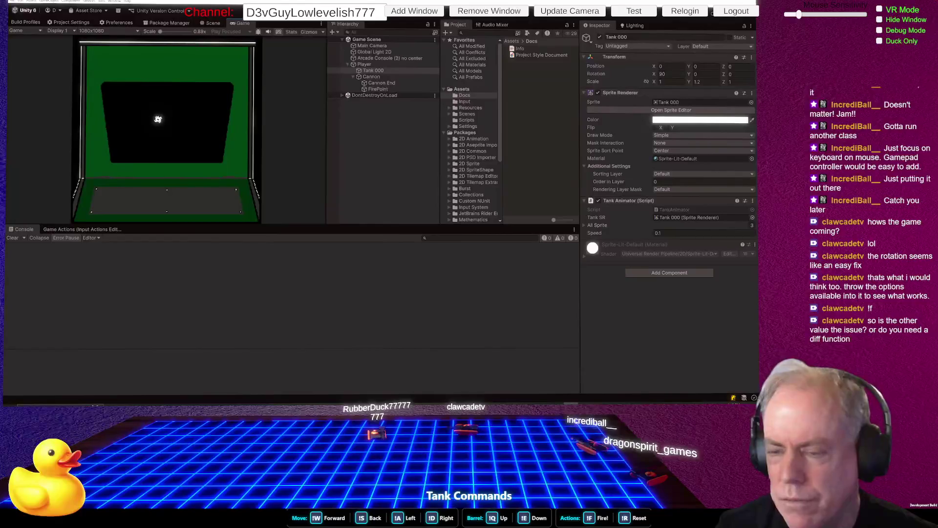
key(ctrl+p)
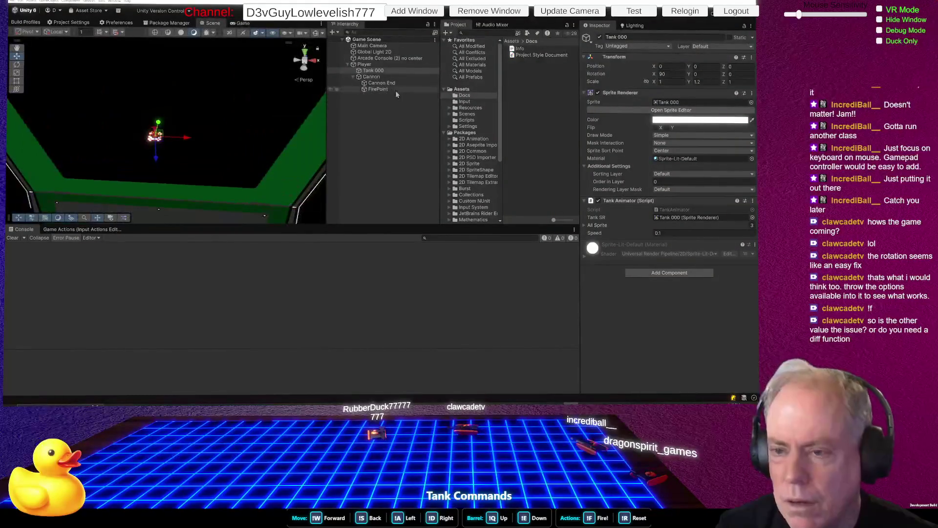
Drag the Cannon onto Tank 000 in the Hierarchy to make it a child
click(374, 77)
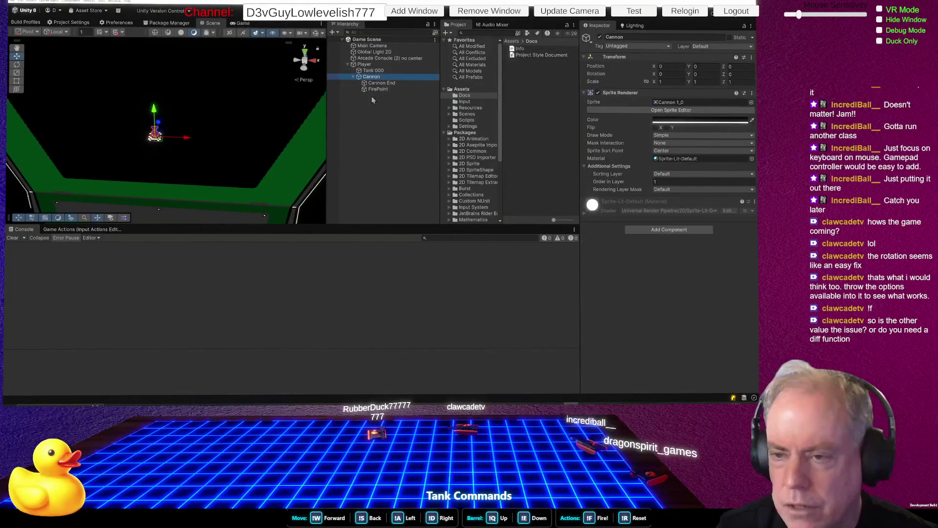
drag(372, 77, 375, 72)
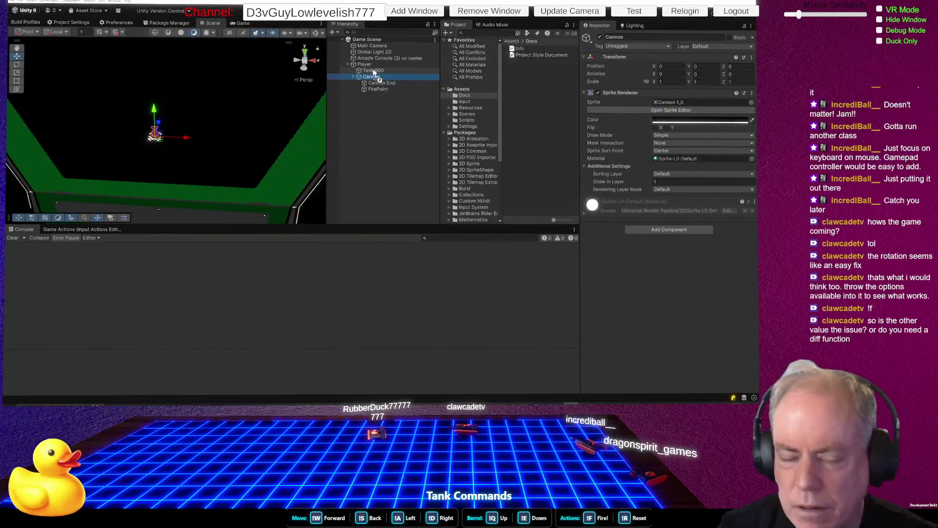
drag(374, 73, 374, 72)
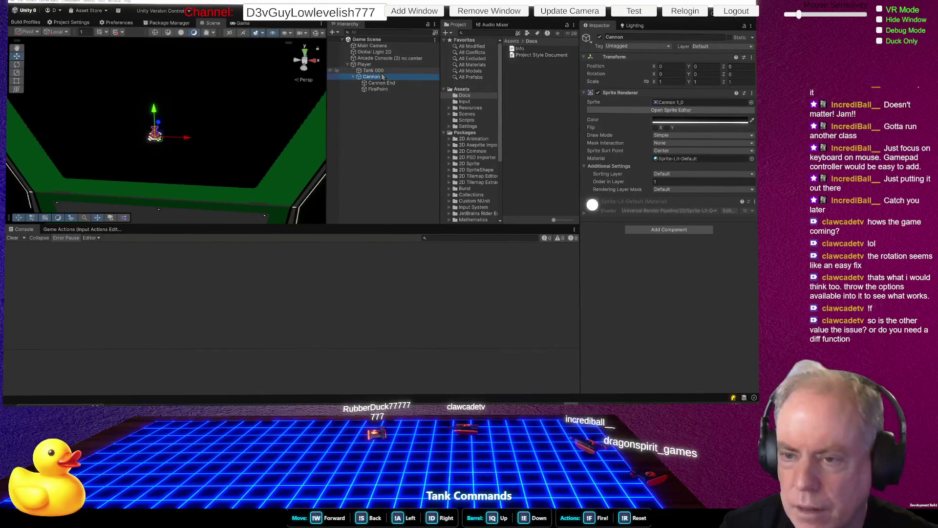
Set Tank 000's X rotation to 0 and the Cannon's X rotation to 90
click(374, 70)
click(669, 74)
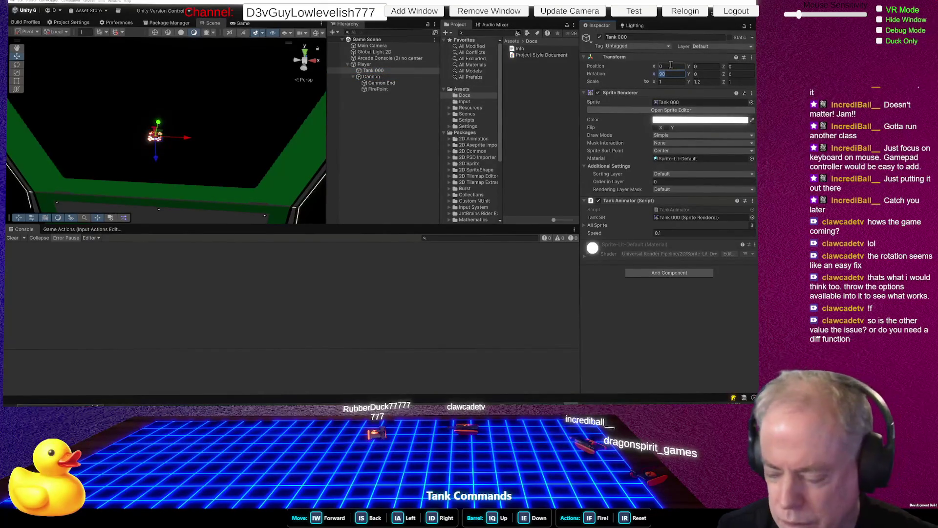
text(0)
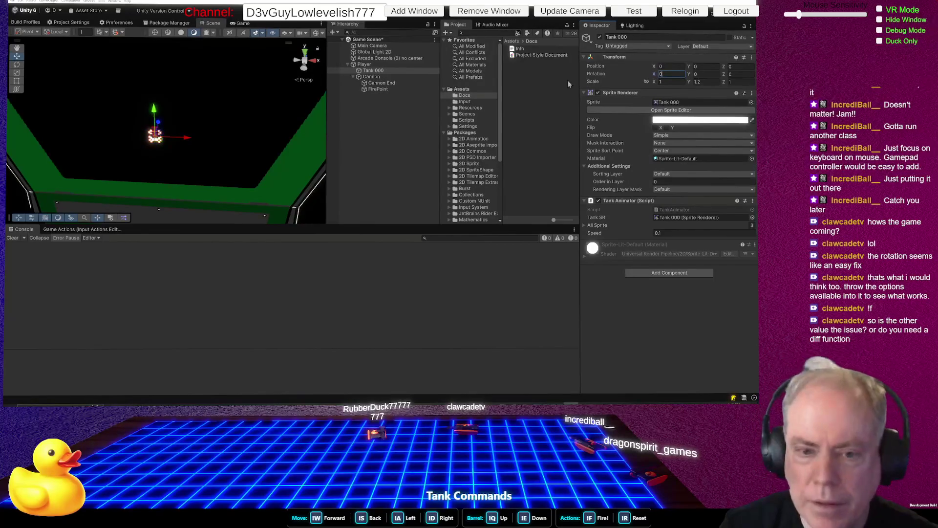
drag(378, 85, 372, 71)
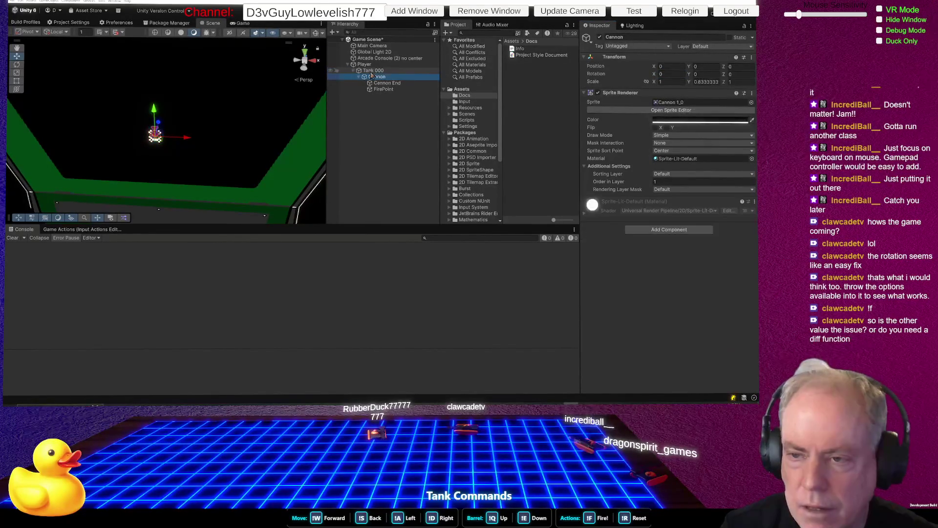
click(670, 75)
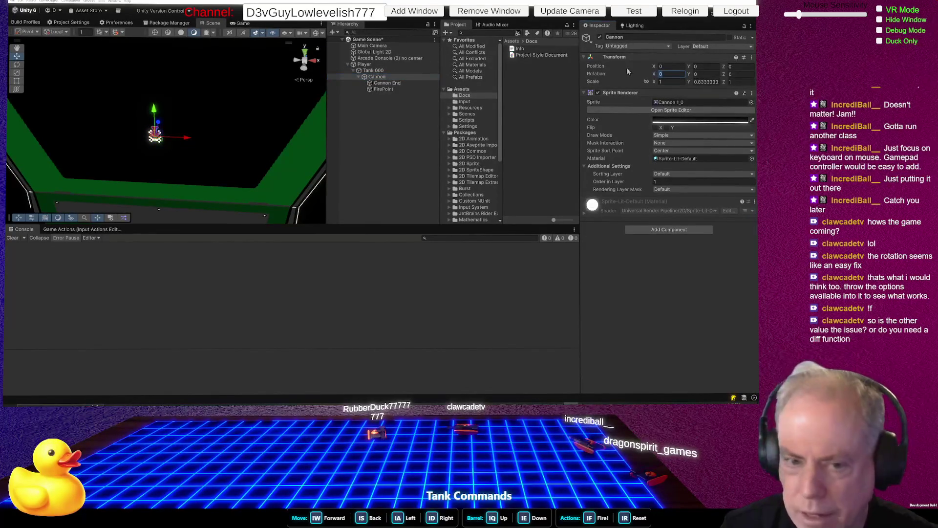
text(90)
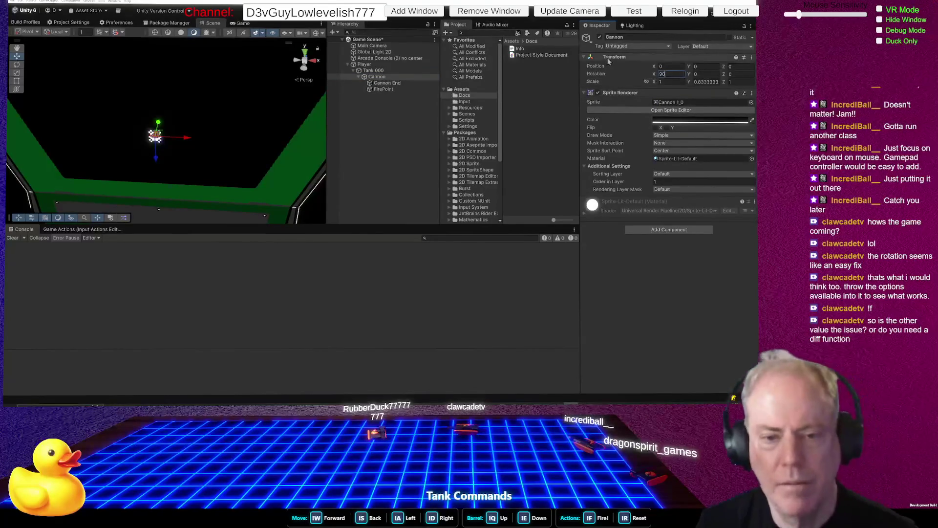
Swap the values: Cannon X rotation 0 and Tank 000 X rotation 90
click(176, 122)
mouse_move(196, 122)
mouse_down()
mouse_move(191, 143)
mouse_move(153, 90)
mouse_move(146, 52)
mouse_move(140, 115)
mouse_move(119, 133)
mouse_move(95, 105)
mouse_move(142, 127)
mouse_move(191, 126)
mouse_up()
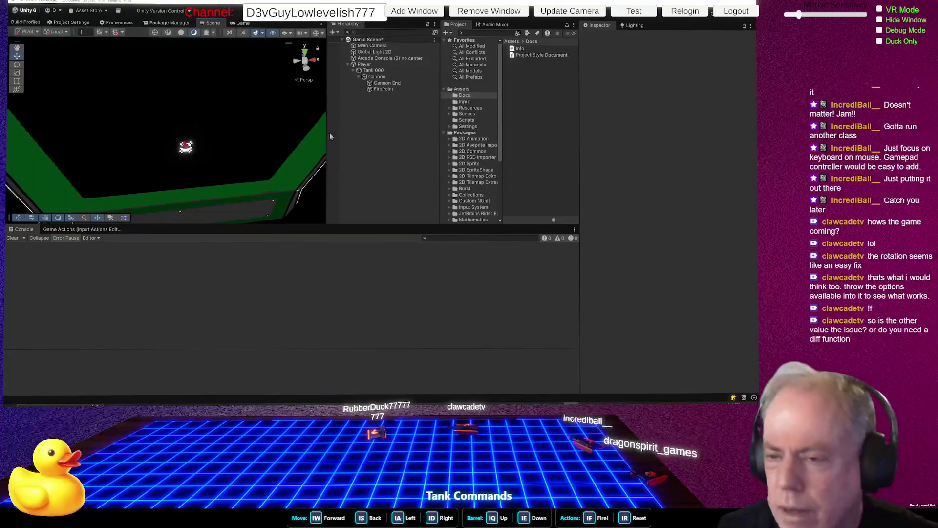
click(377, 77)
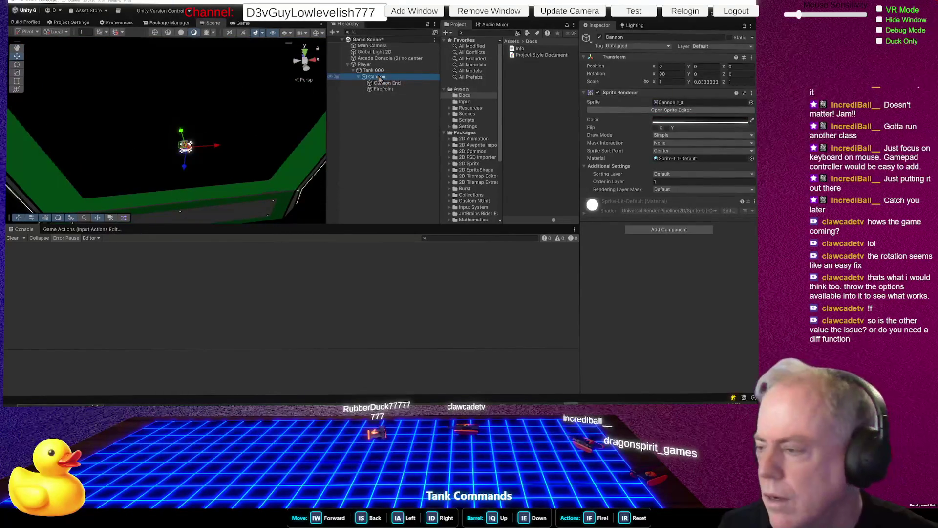
key(Up)
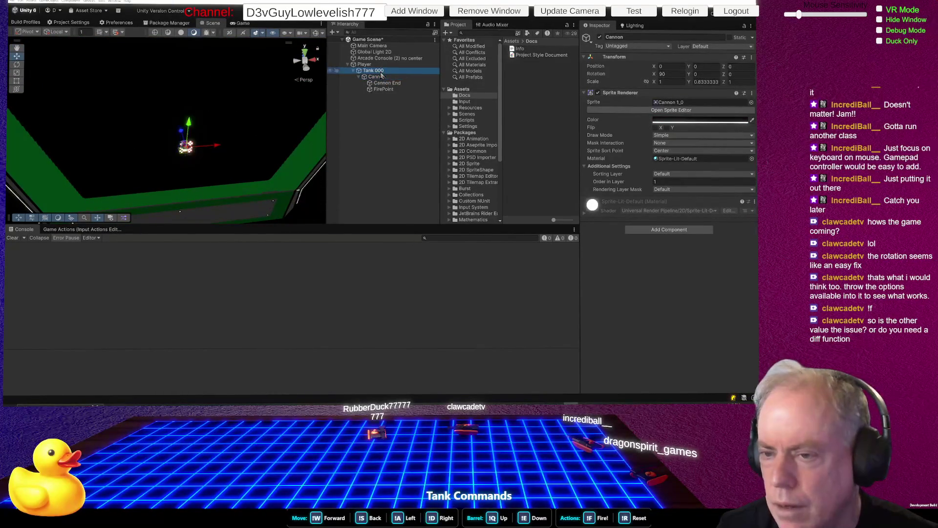
click(669, 73)
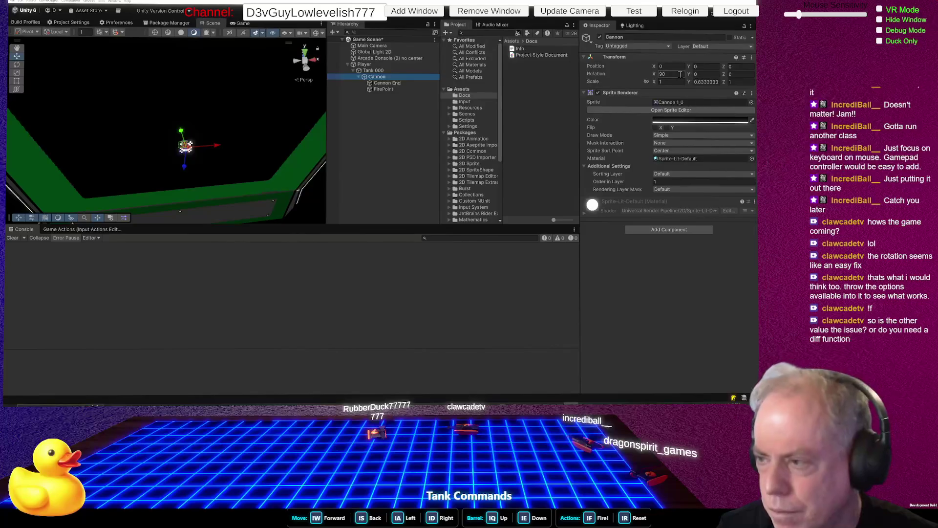
text(0)
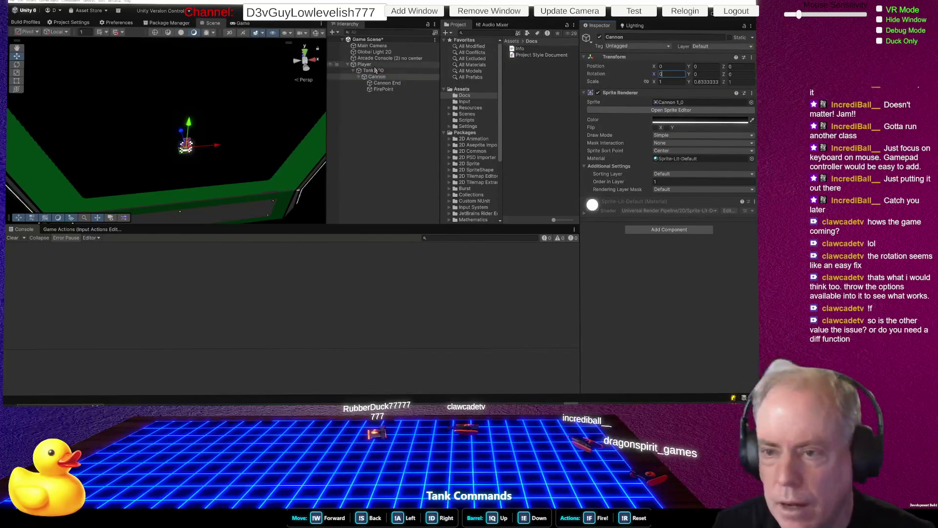
click(373, 70)
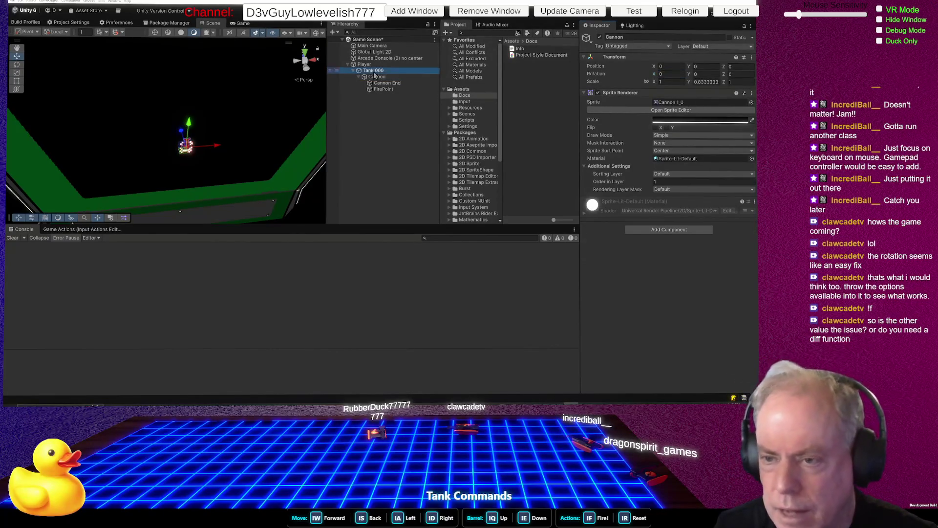
click(679, 74)
text(90)
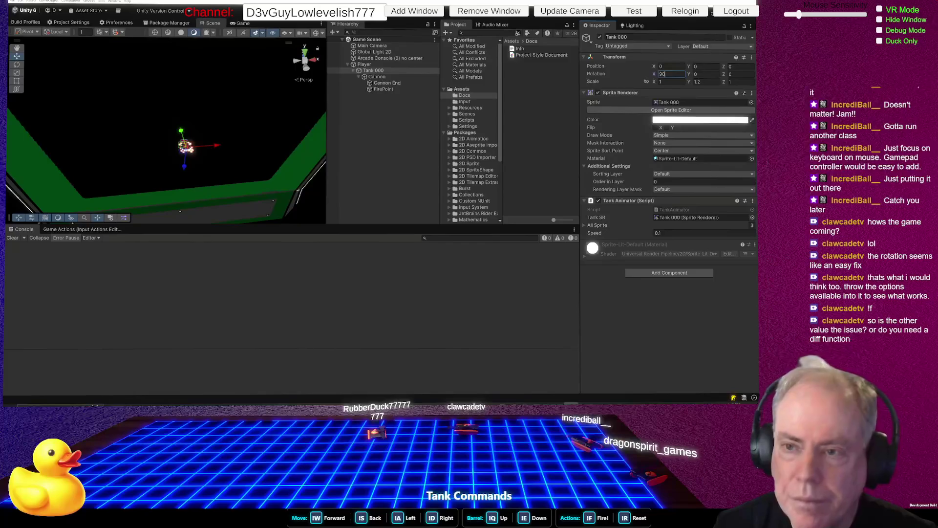
key(Return)
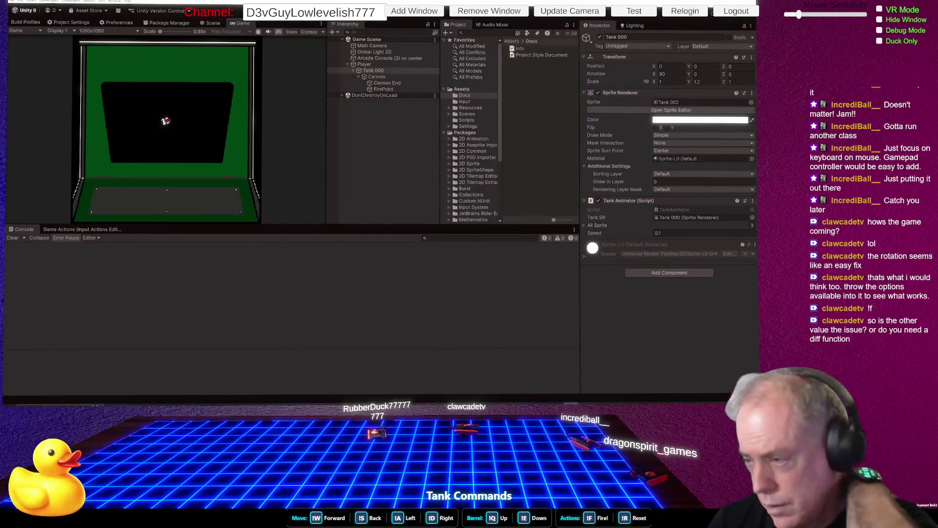
Select the Player, restart Play mode, and try Z rotation 90 and Y rotation 0
click(364, 64)
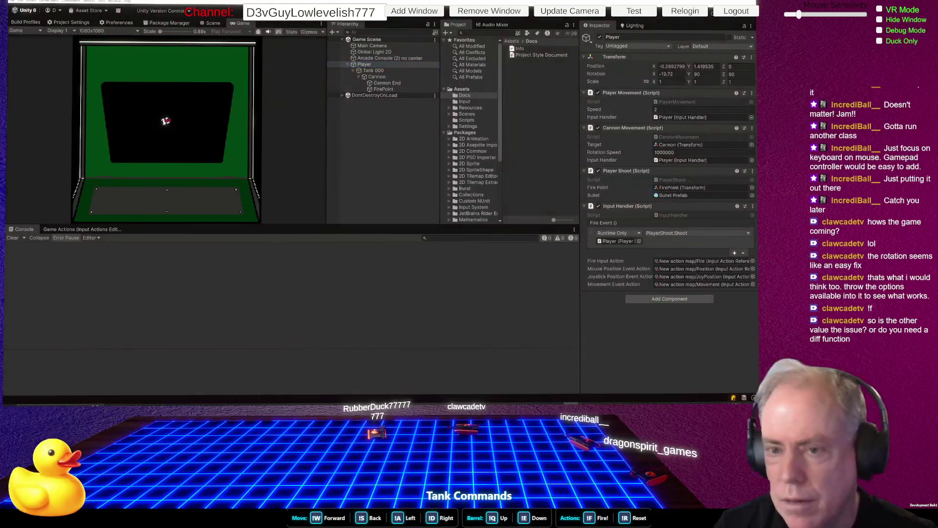
click(371, 10)
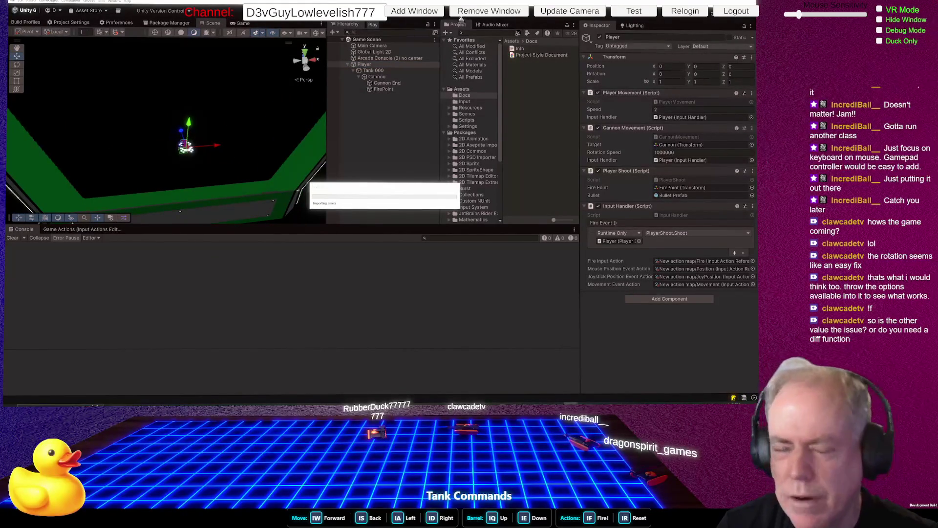
click(373, 11)
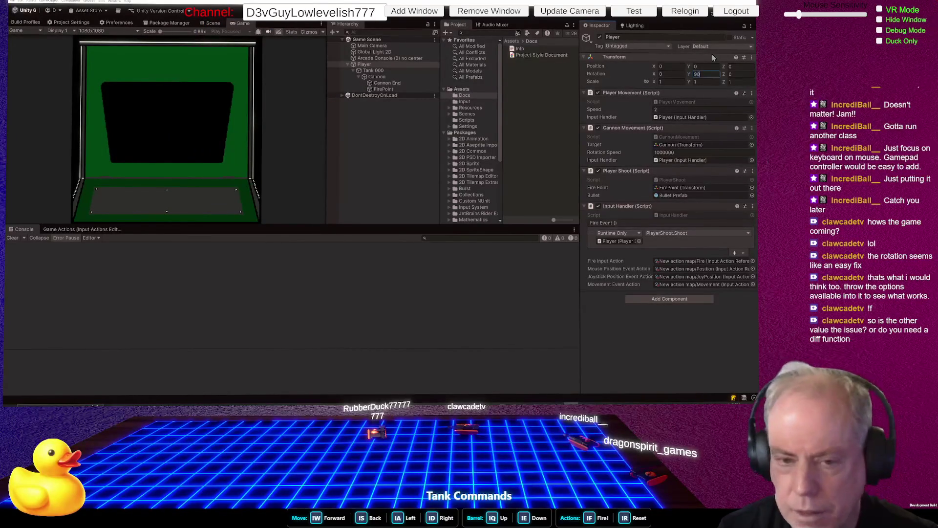
click(742, 74)
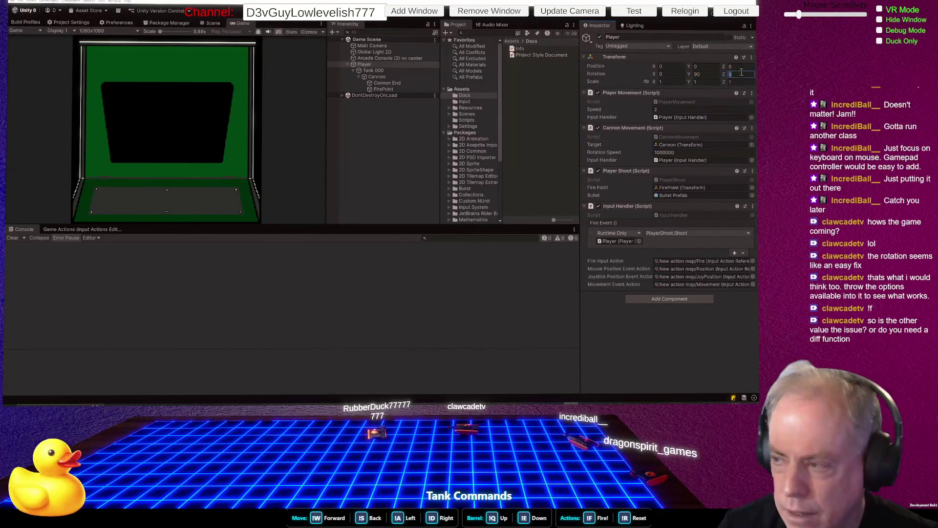
text(90)
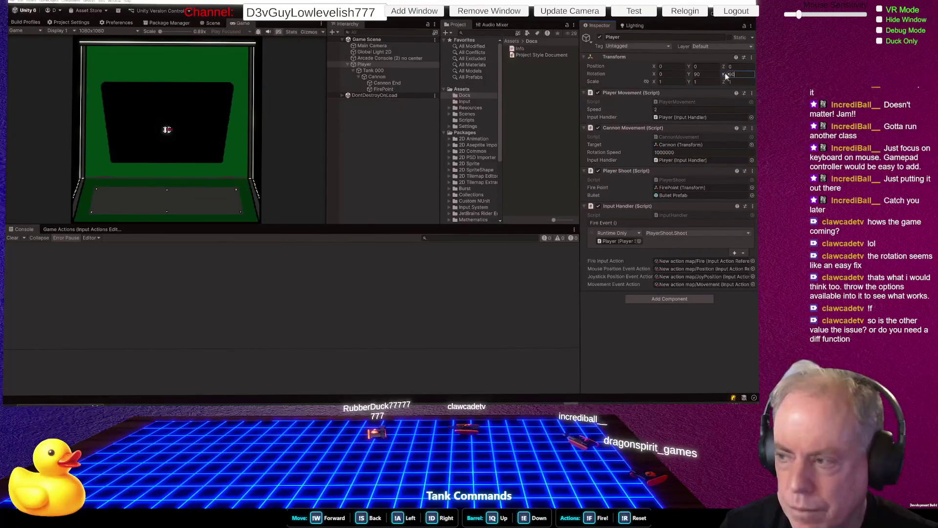
mouse_move(687, 72)
mouse_down()
mouse_move(578, 78)
mouse_move(699, 75)
mouse_up()
click(698, 74)
text(0)
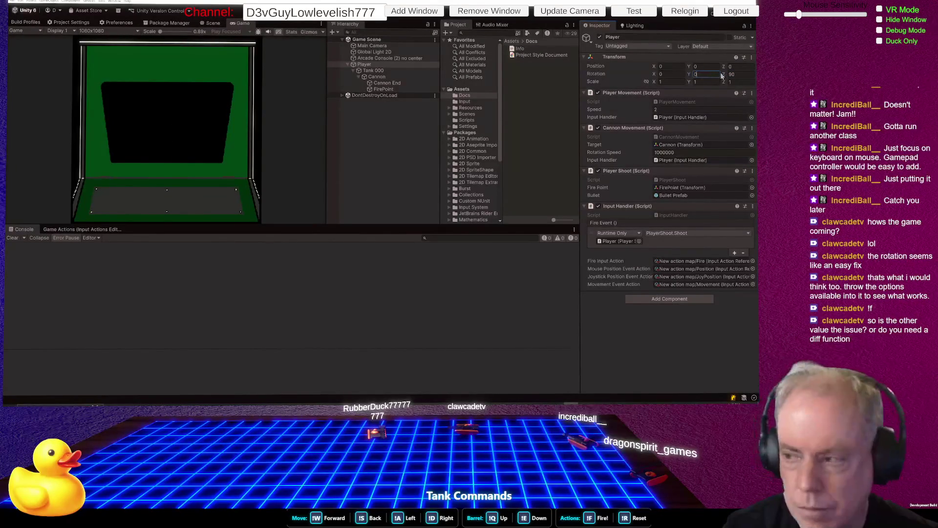
click(668, 67)
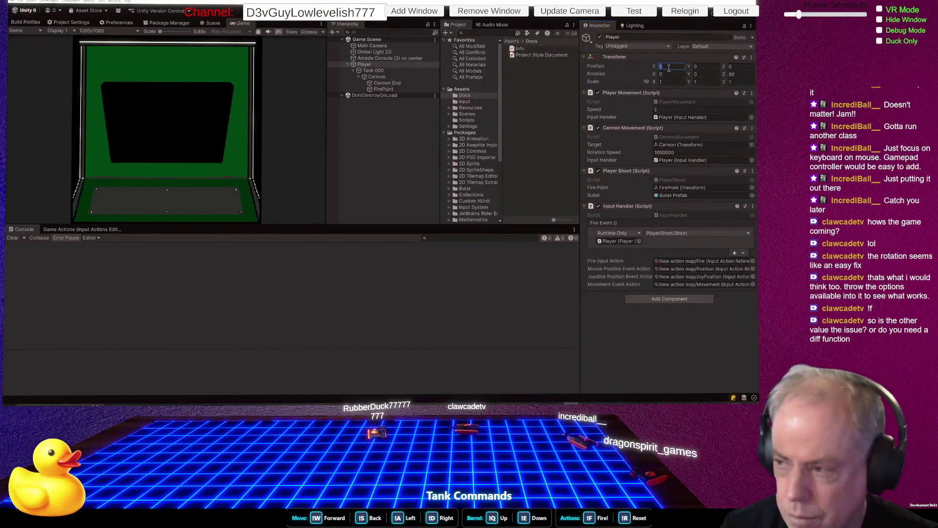
Try Player rotations Z 0, Y -19.2 and X -90, then stop the game to revert them
click(666, 72)
text(90)
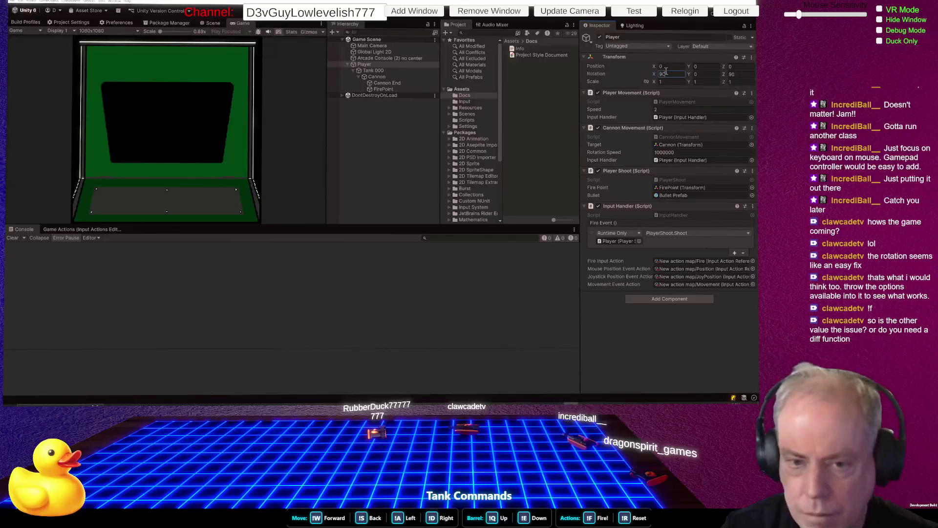
click(738, 74)
text(0)
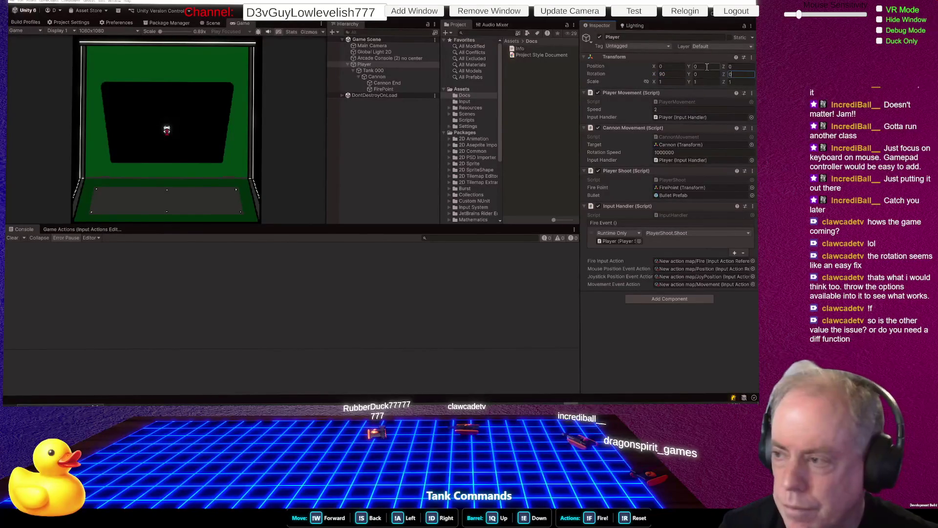
click(692, 75)
text(-19.2)
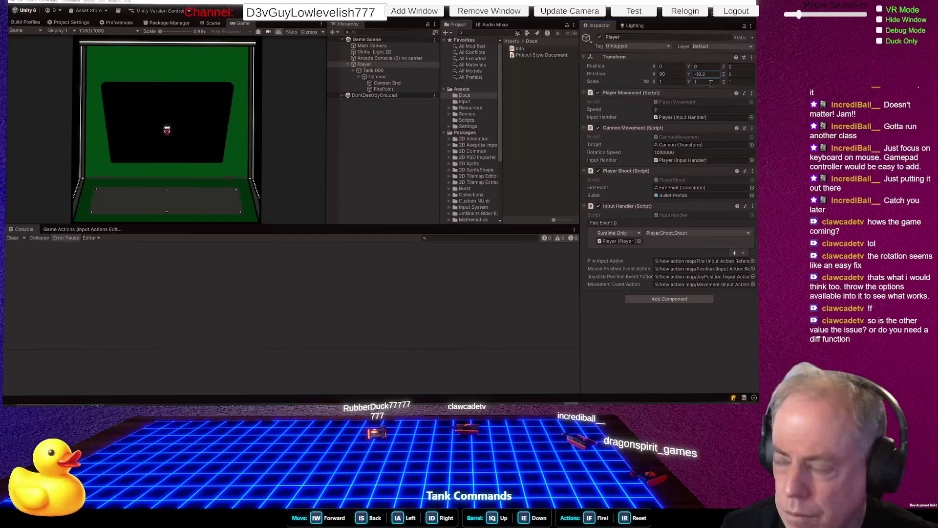
click(672, 74)
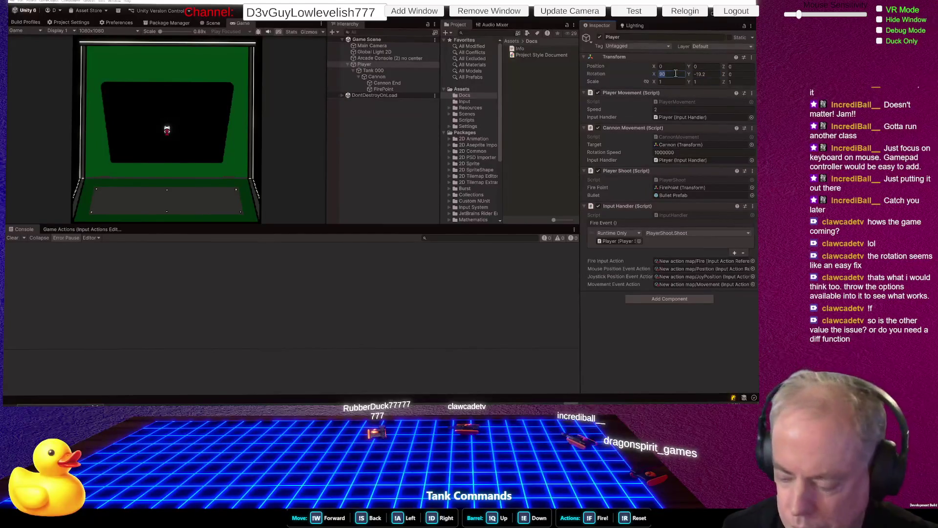
text(90)
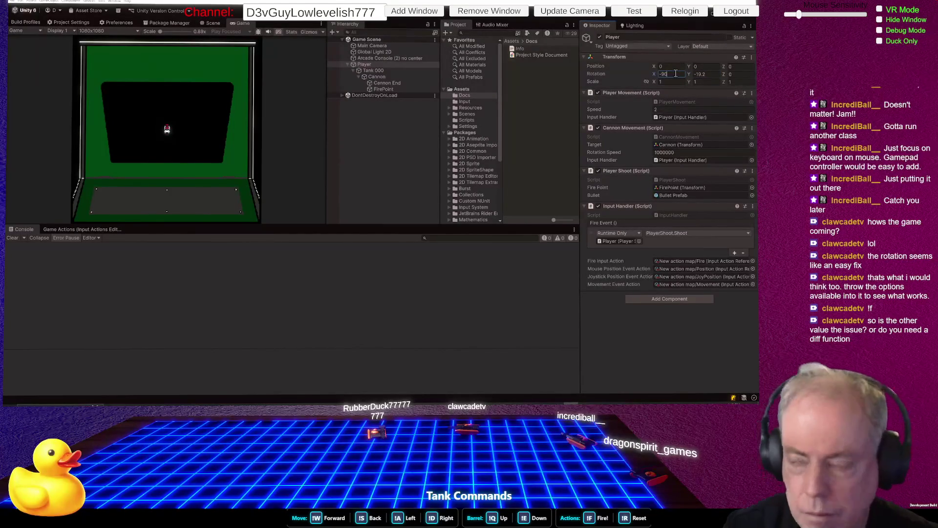
click(706, 73)
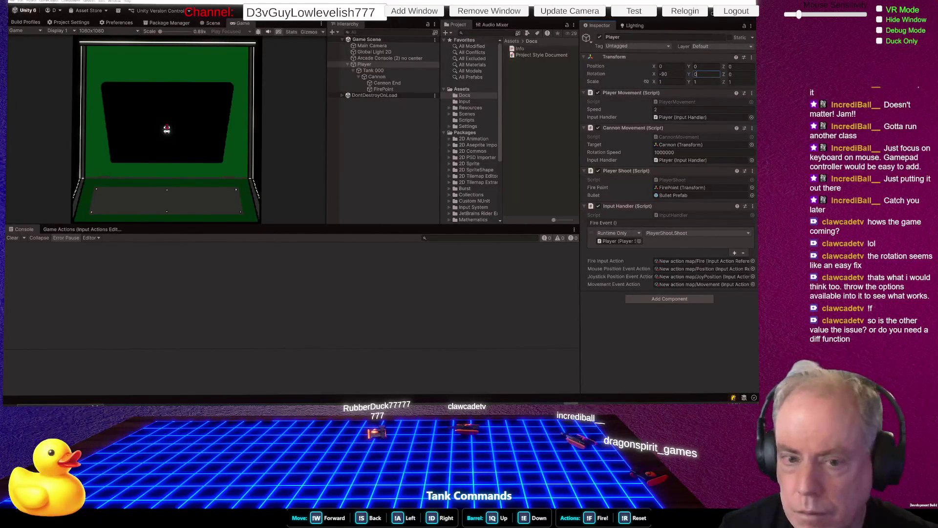
click(372, 10)
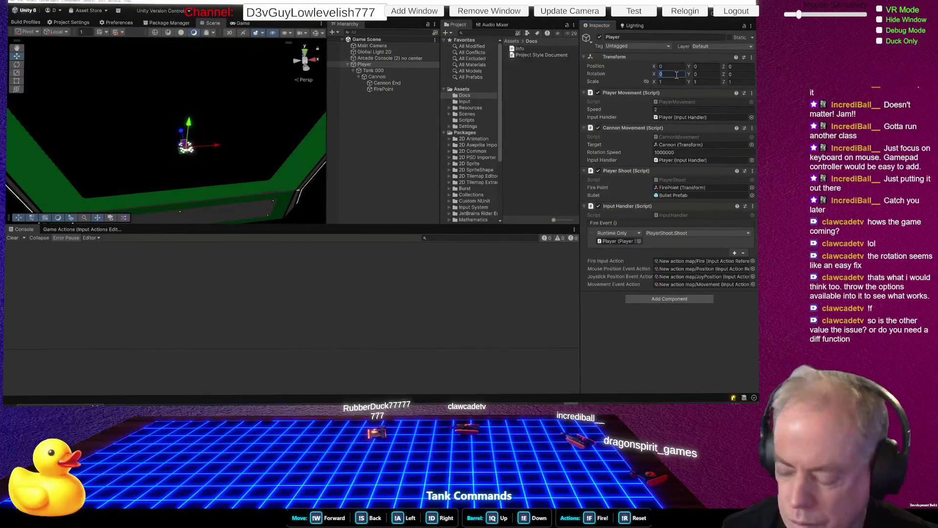
Set the Player's X rotation to -90, save the scene, and enter Play mode
text(-90)
key(ctrl+s)
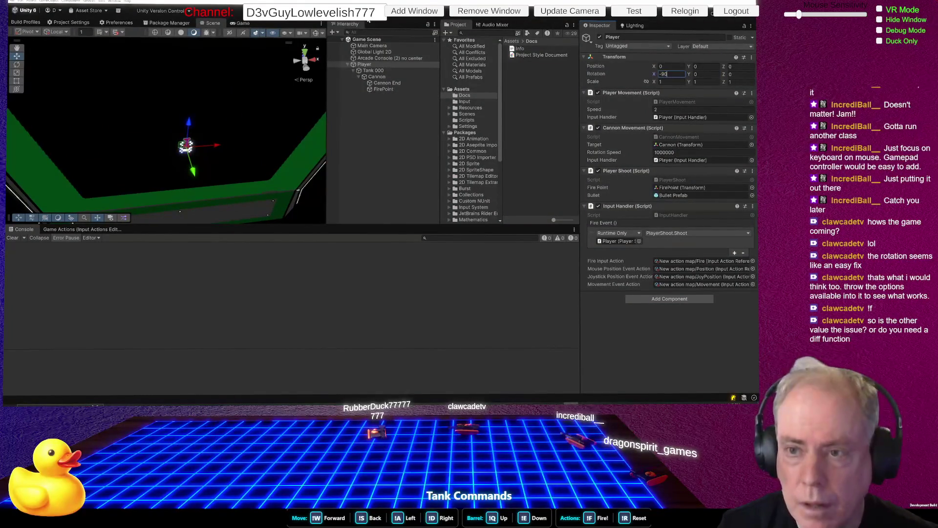
key(ctrl+p)
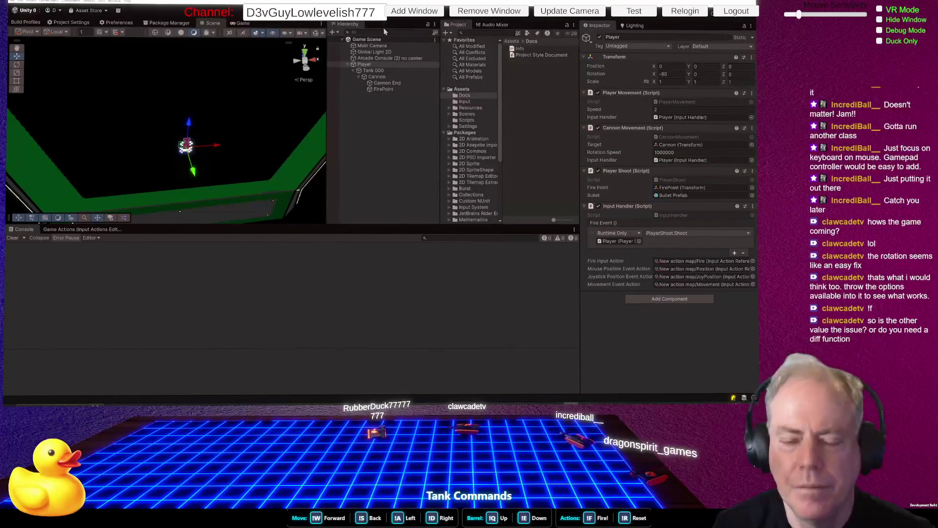
Test-drive the tank up, down and left with W, S and A
key(w)
key(s)
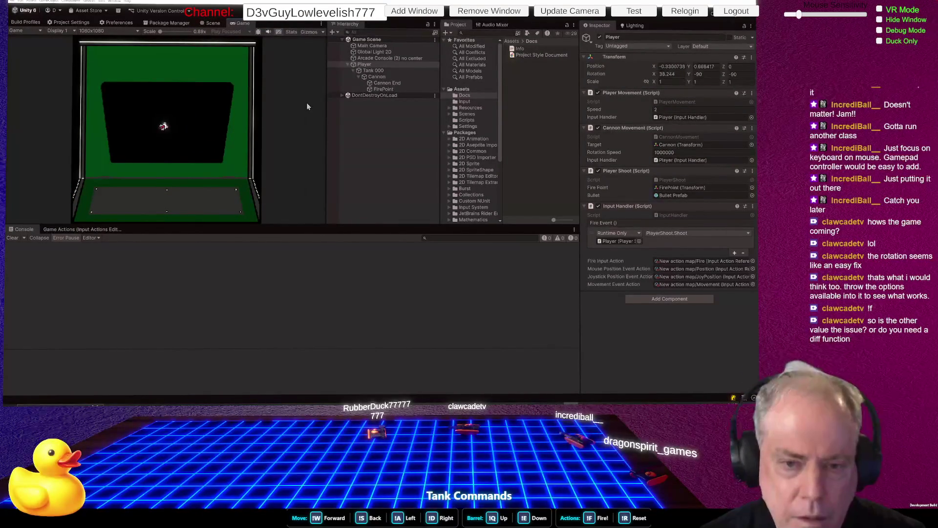
key(w)
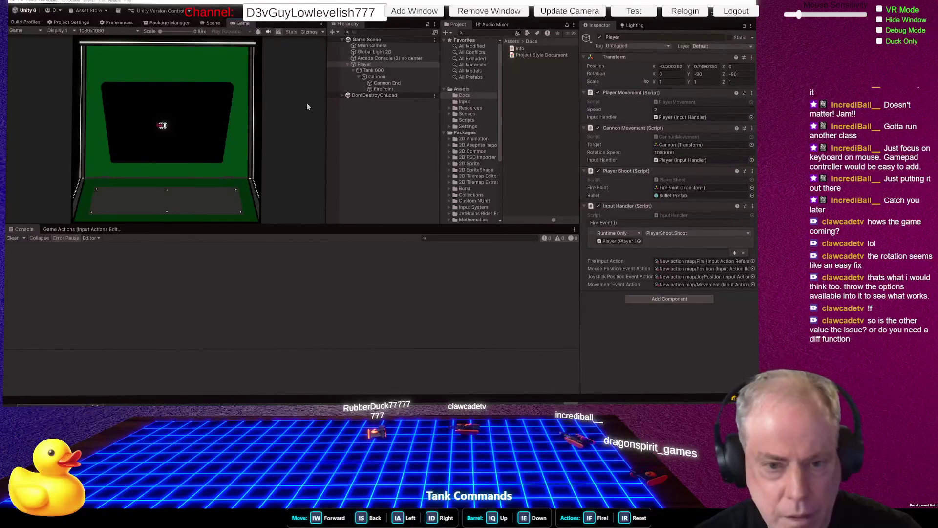
key(a)
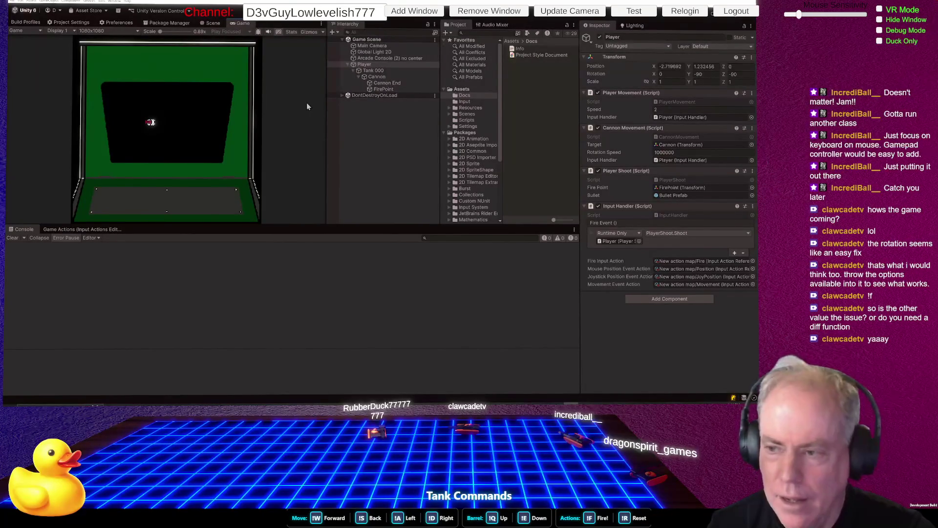
key(alt+Tab)
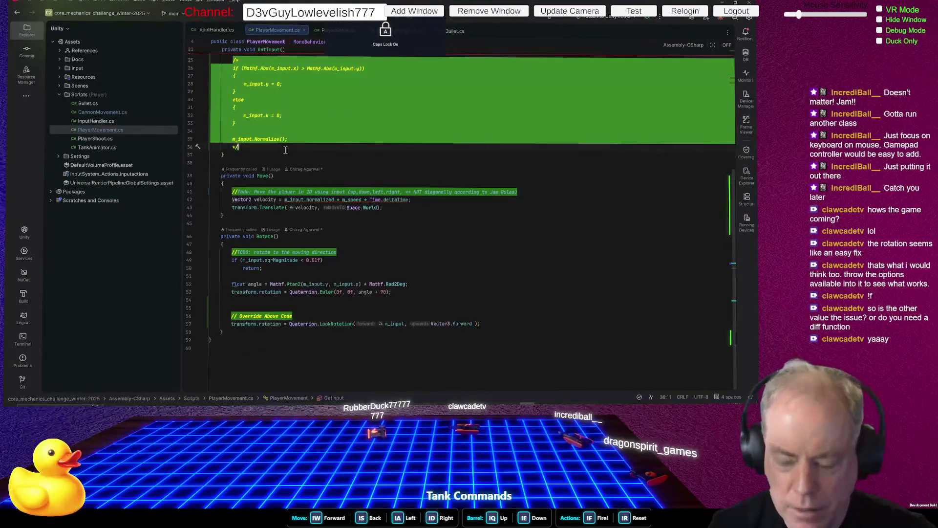
Delete the /* */ markers so GetInput's four-direction snapping code is active again
key(alt+shift+Up)
key(alt+shift+Up)
key(alt+shift+Up)
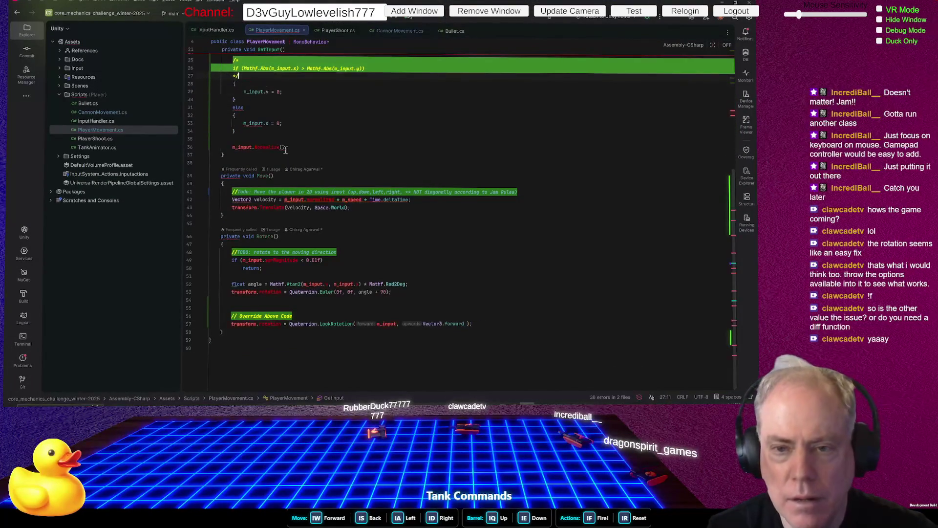
key(alt+shift+Up)
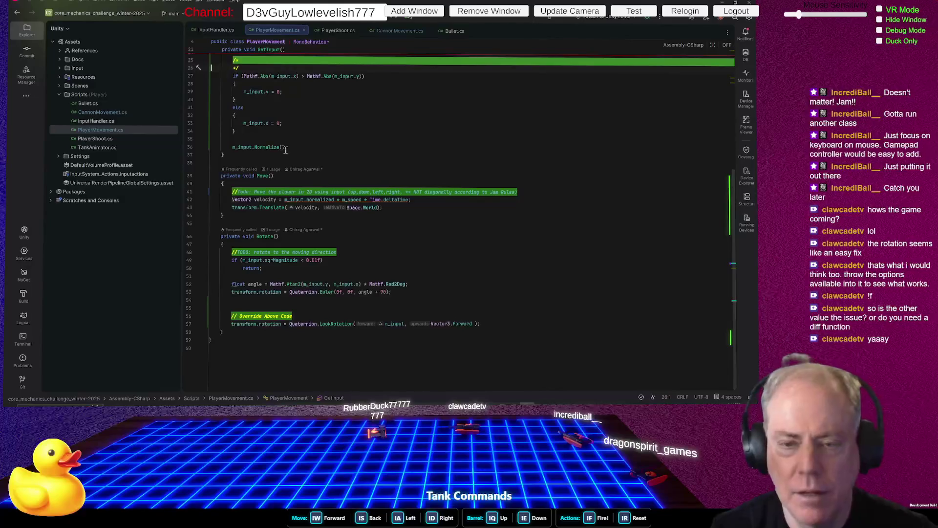
key(Down)
key(shift+Up)
key(shift+Up)
key(Delete)
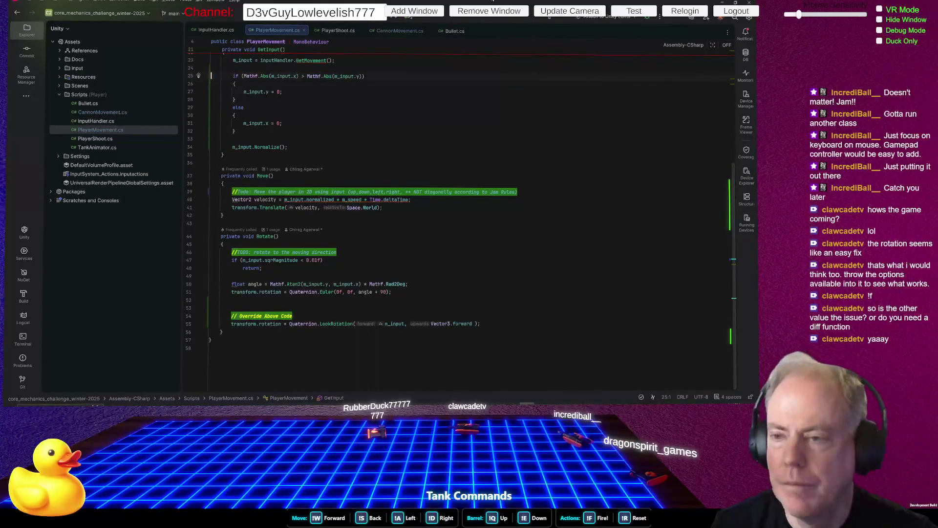
Back in Unity, leave Play mode and bring up the Fire action's add-binding choices
key(alt+Tab)
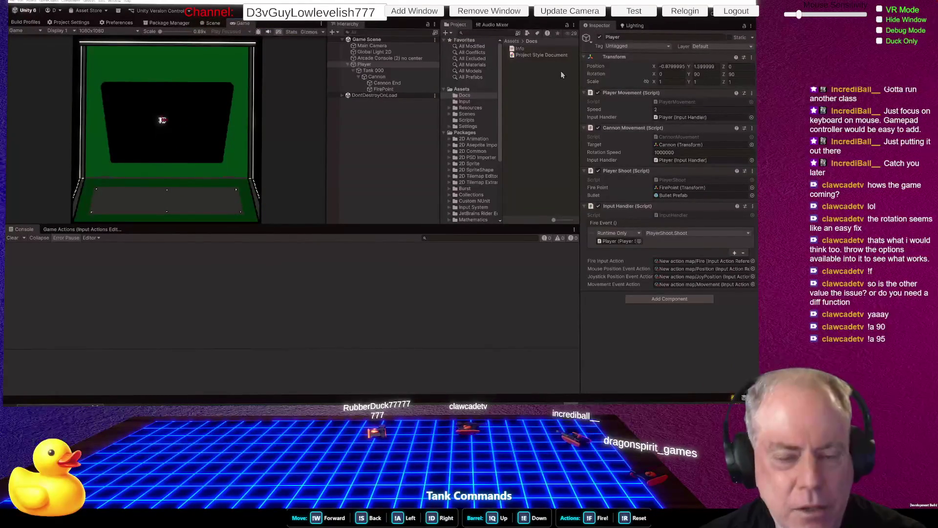
key(ctrl+p)
click(450, 256)
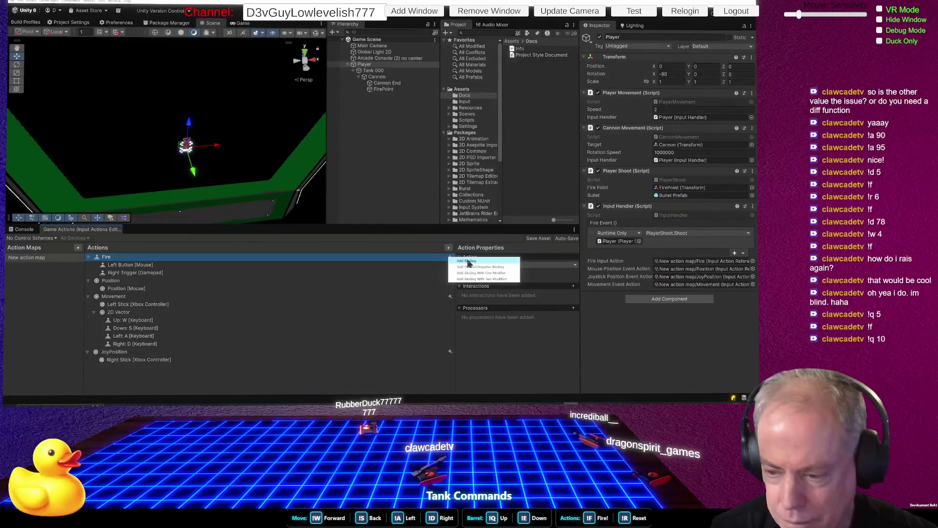
Add a Space [Keyboard] binding to Fire using Listen, then save the Game Actions asset
click(467, 260)
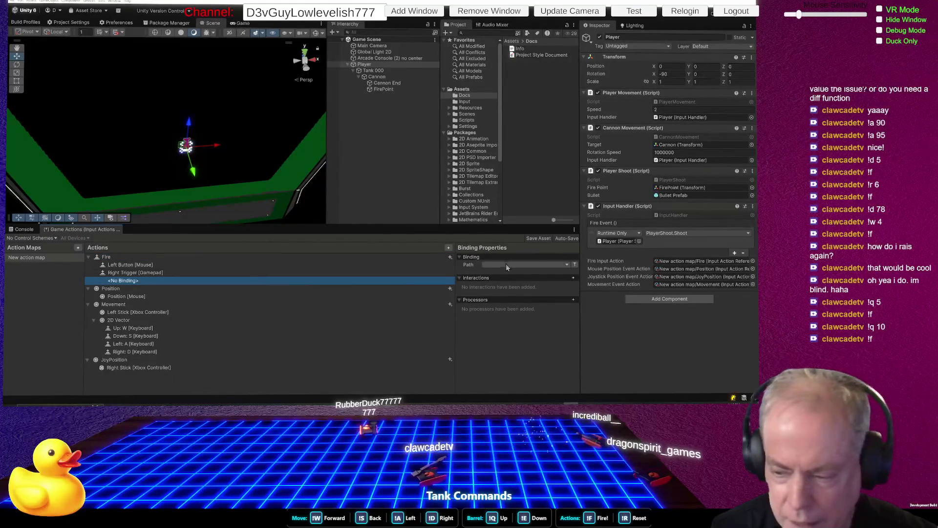
click(493, 268)
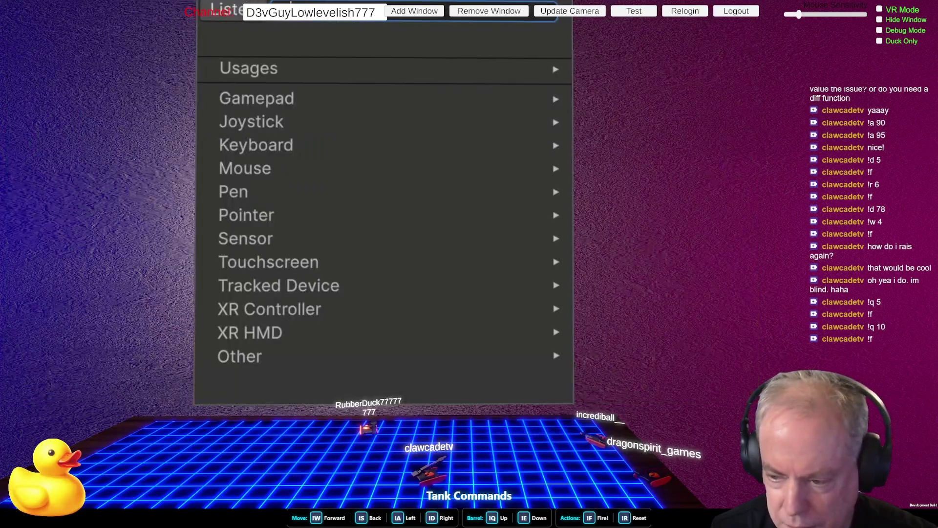
click(226, 12)
key(space)
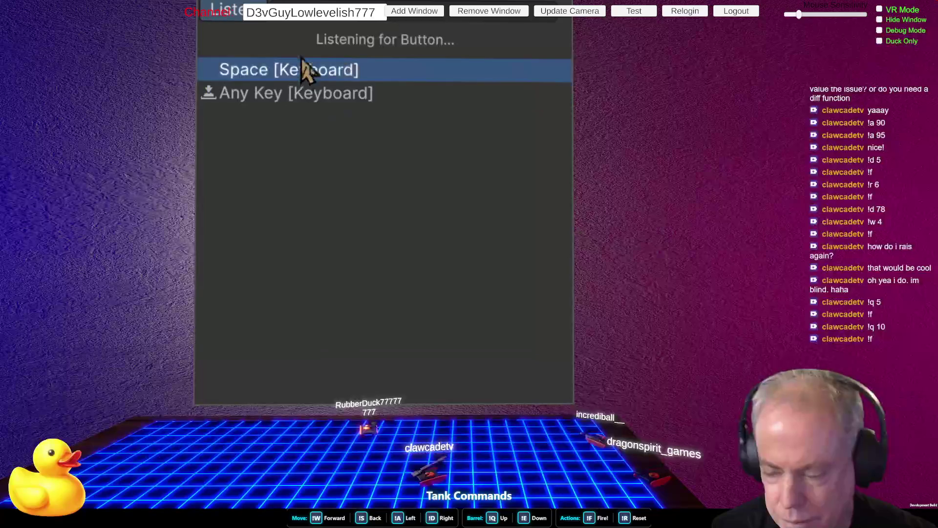
click(310, 69)
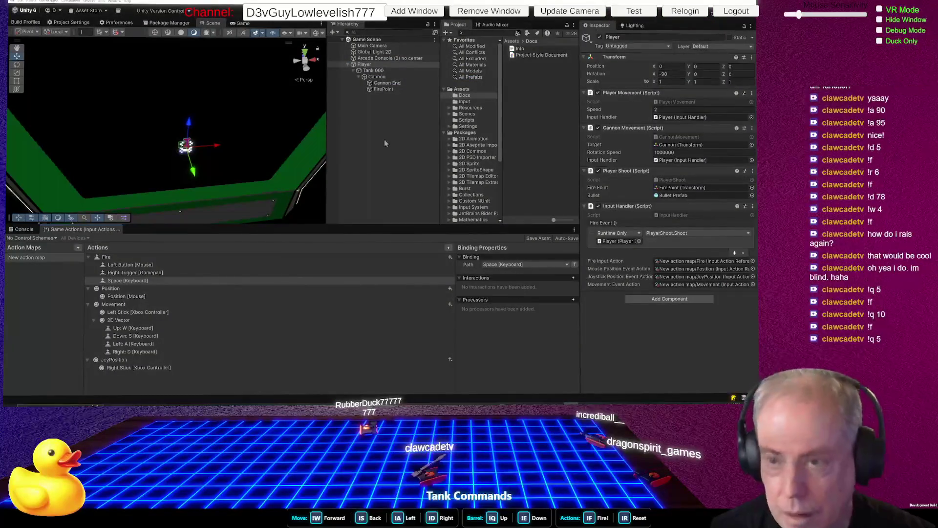
key(ctrl+s)
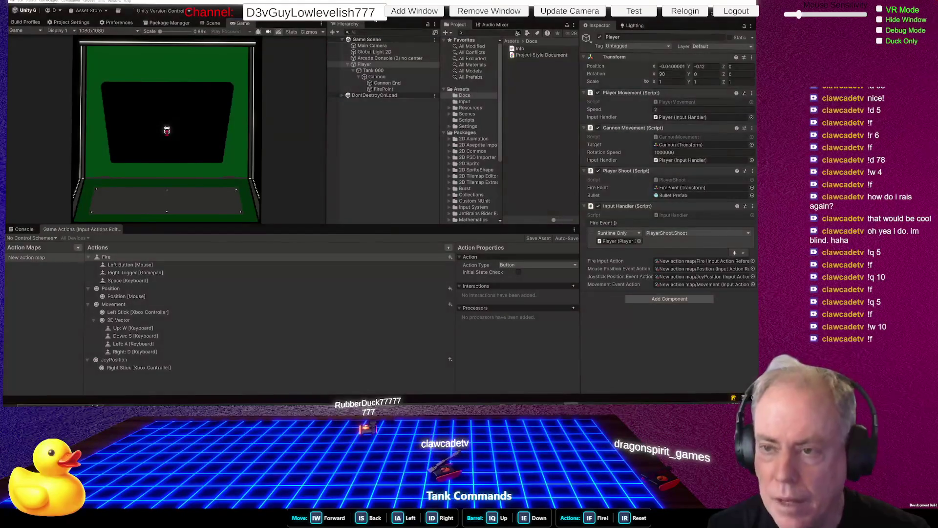
Stop Play mode and switch to Sourcetree's File Status view with the staged files
key(ctrl+p)
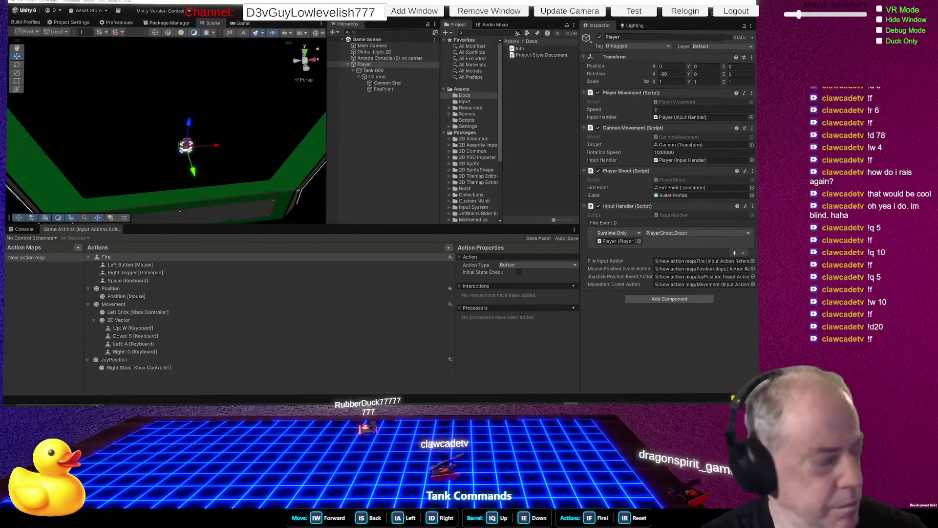
key(alt+Tab)
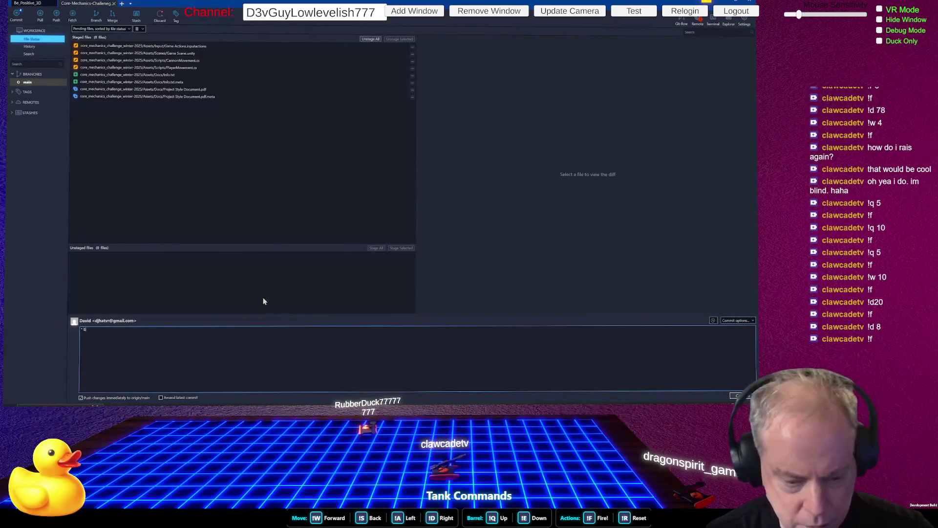
Type commit bullets 'Enforce 4 direction' and 'Fire in direction of Movement', then start a third bullet
key(Caps_Lock)
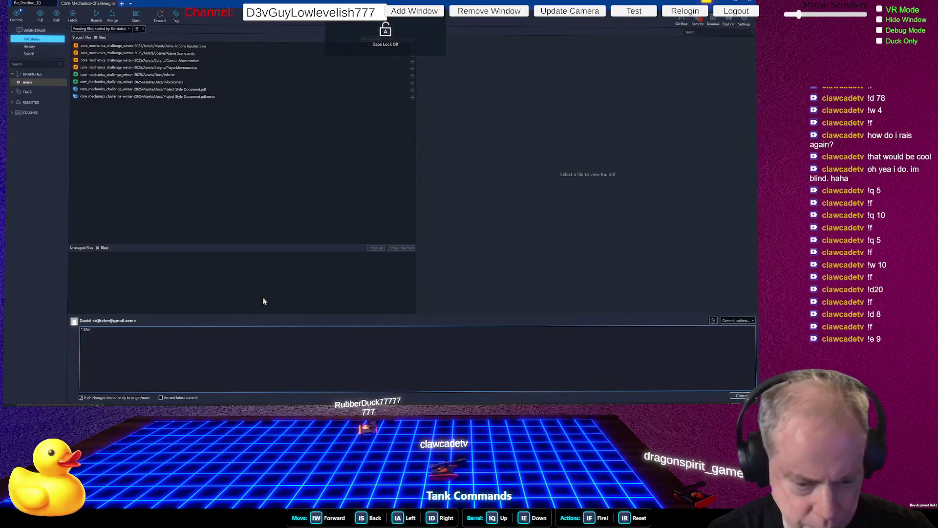
text(rce 4 directio)
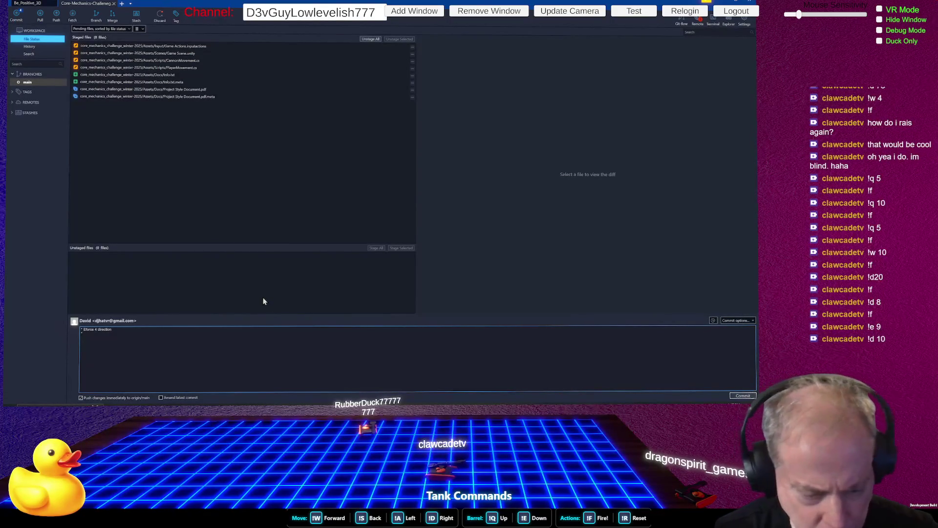
text(n)
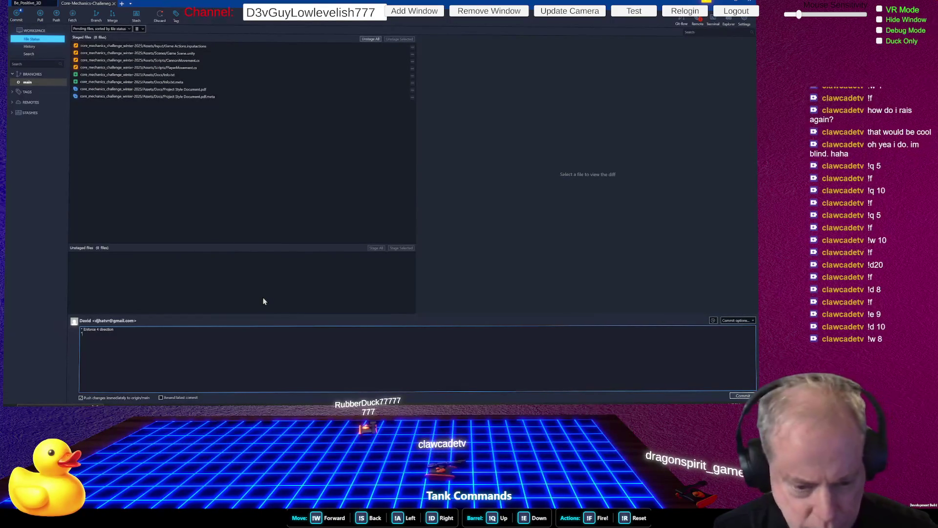
text(Fire )
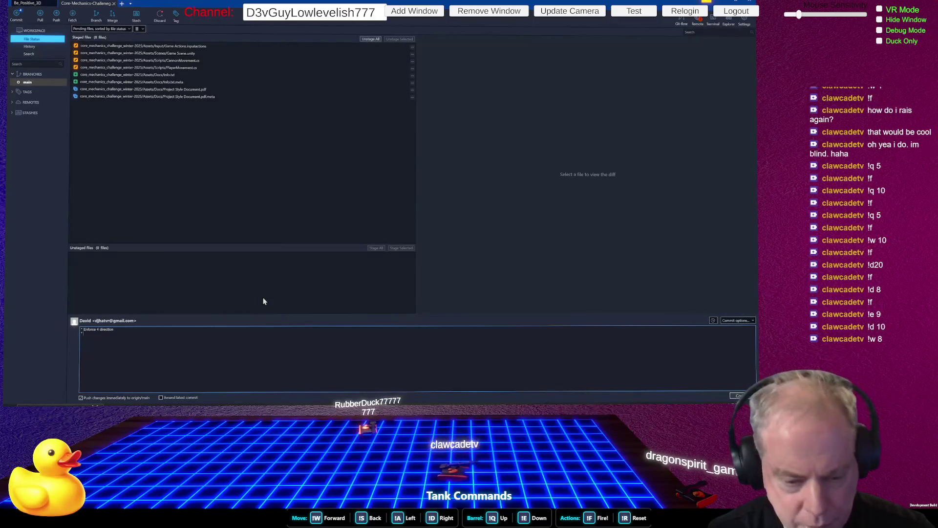
text(in)
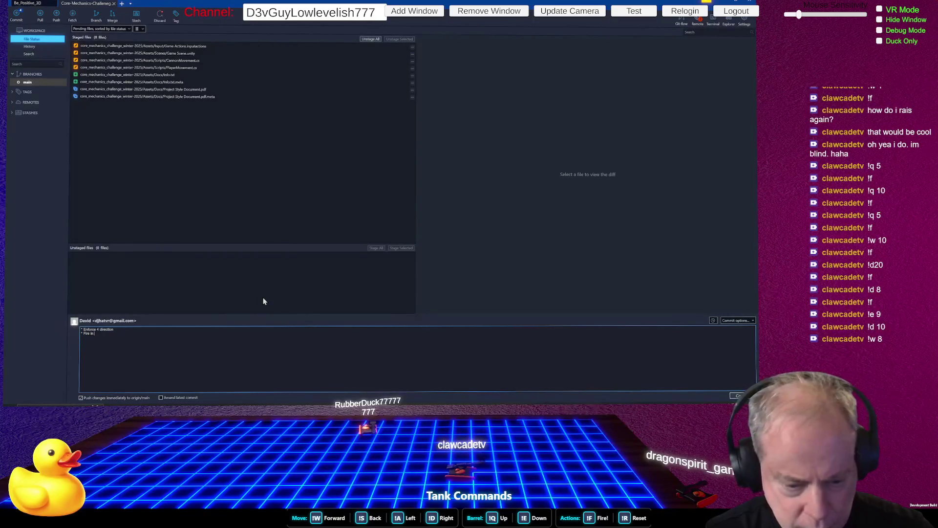
text( direction of)
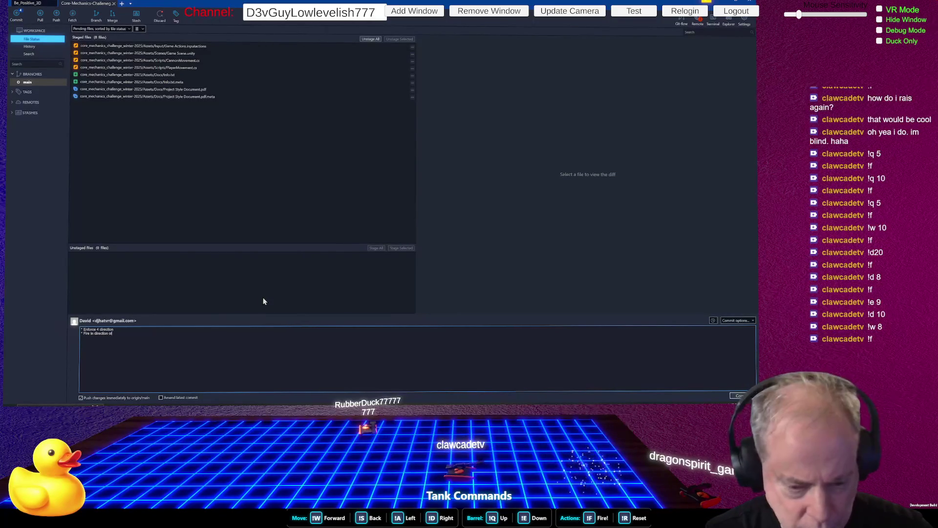
text( Movement)
key(Return)
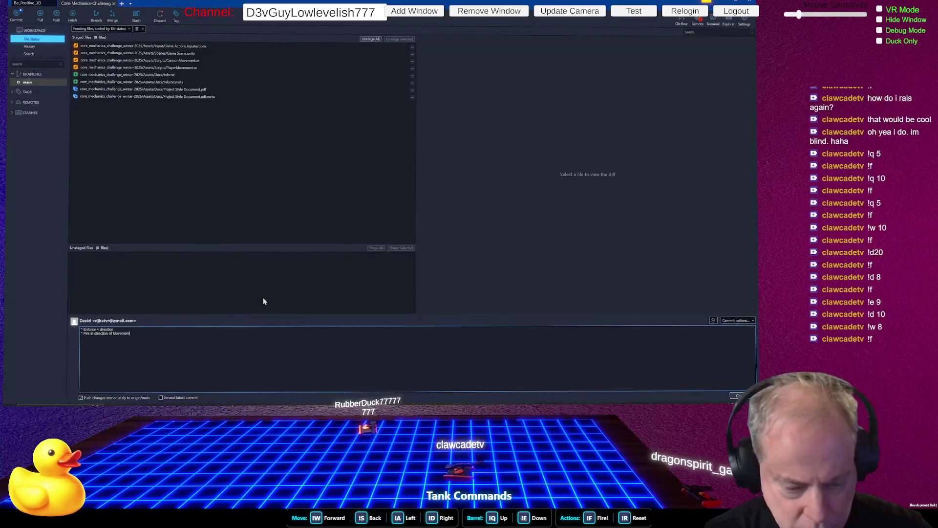
text(*)
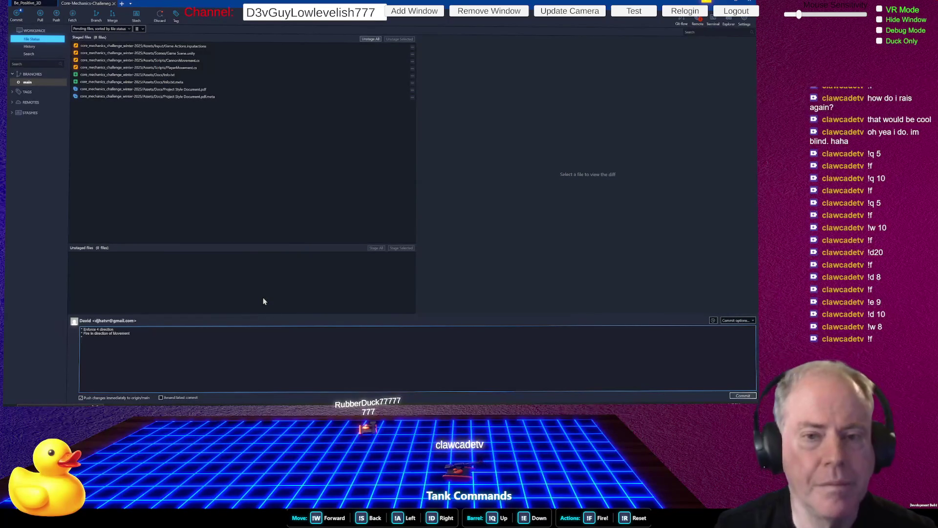
Review the CannonMovement.cs and PlayerMovement.cs diffs, finish the doc-folder bullet, and commit
click(203, 62)
click(198, 69)
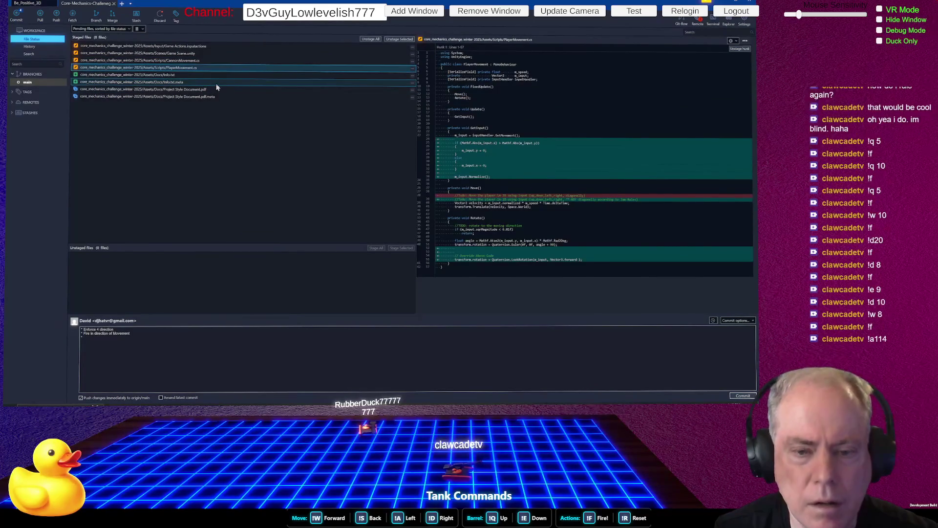
click(217, 337)
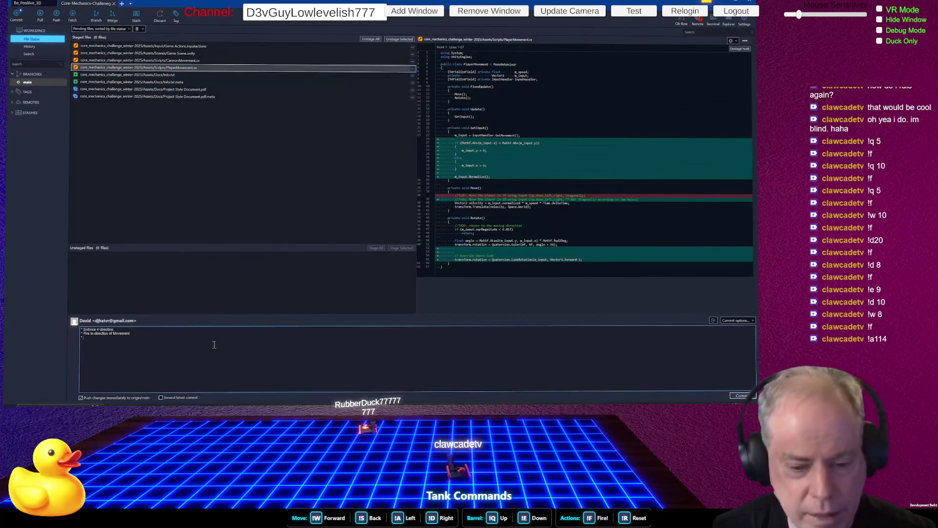
text(Move)
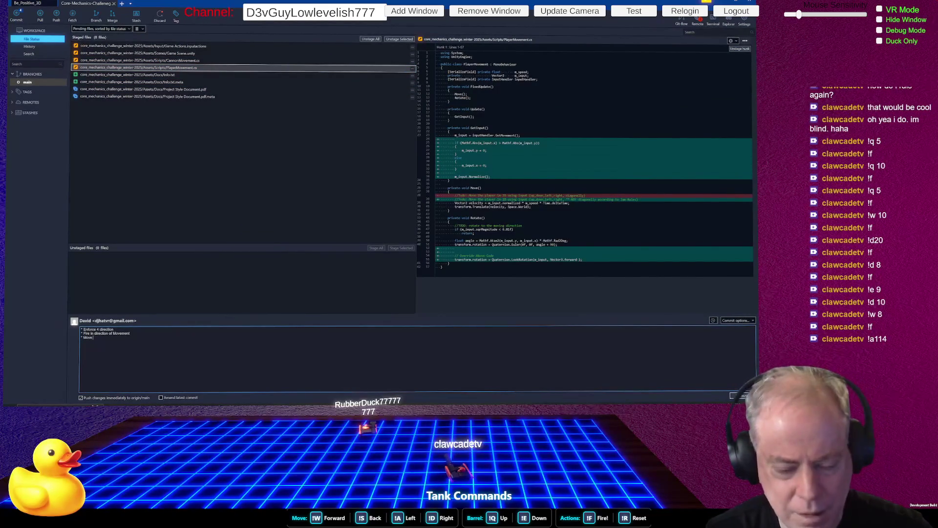
text( ()
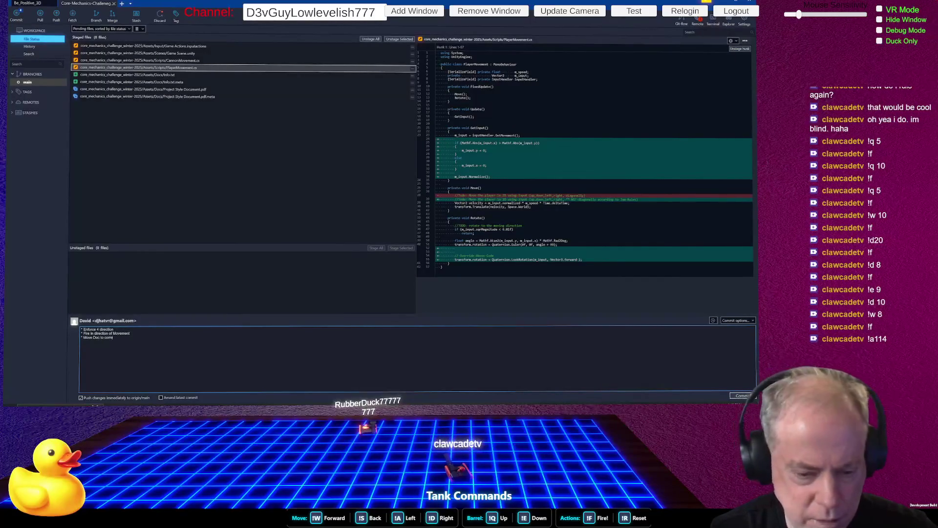
text(lder)
key(Return)
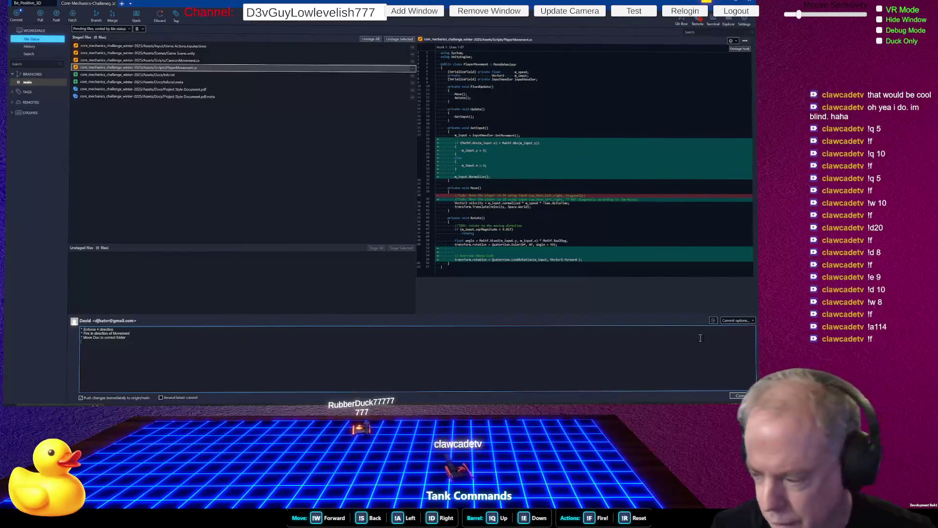
key(ctrl+Return)
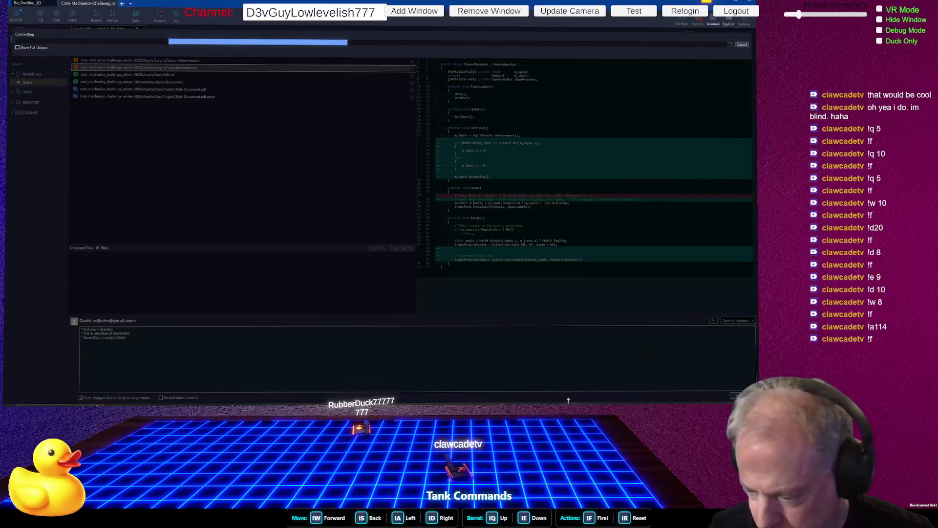
key(alt+Tab)
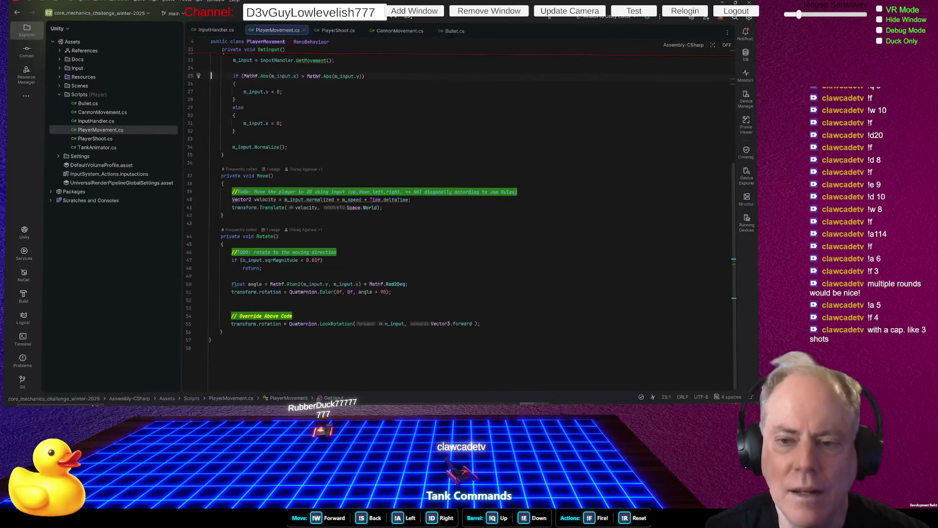
Once the commit finishes, switch to Unity Hub's Projects list
key(alt+Tab)
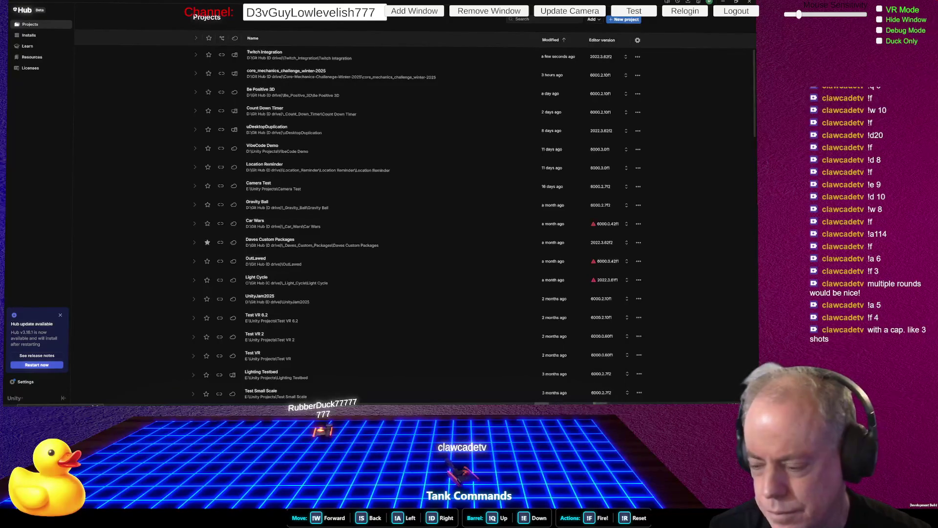
Launch the Twitch Integration project in Unity 2022.3 from Unity Hub
click(600, 403)
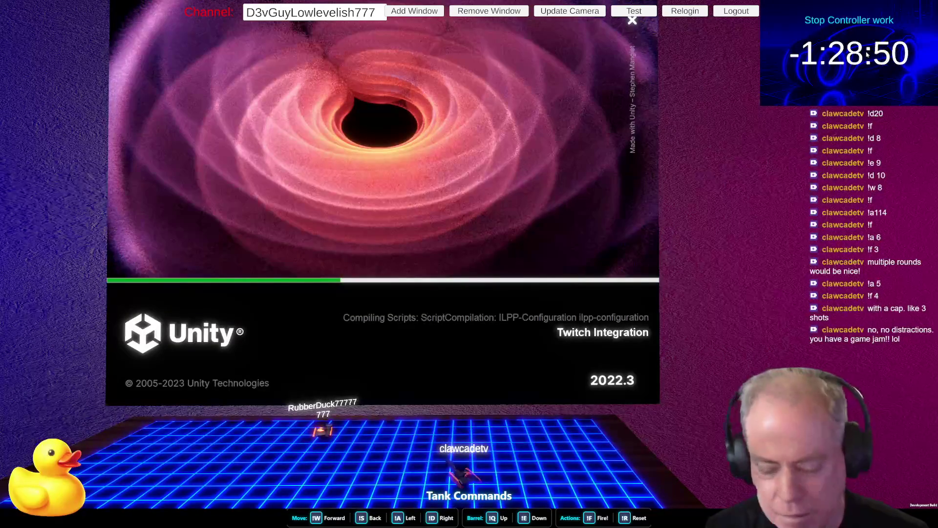
Change the timer overlay message to 'Stop Adding Sound', restarting its countdown while Unity loads
mouse_move(867, 55)
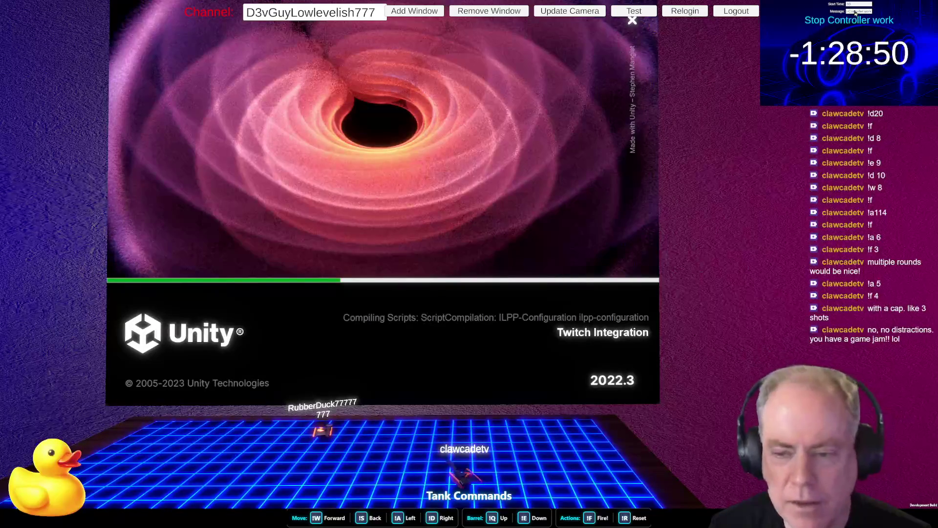
triple_click(854, 12)
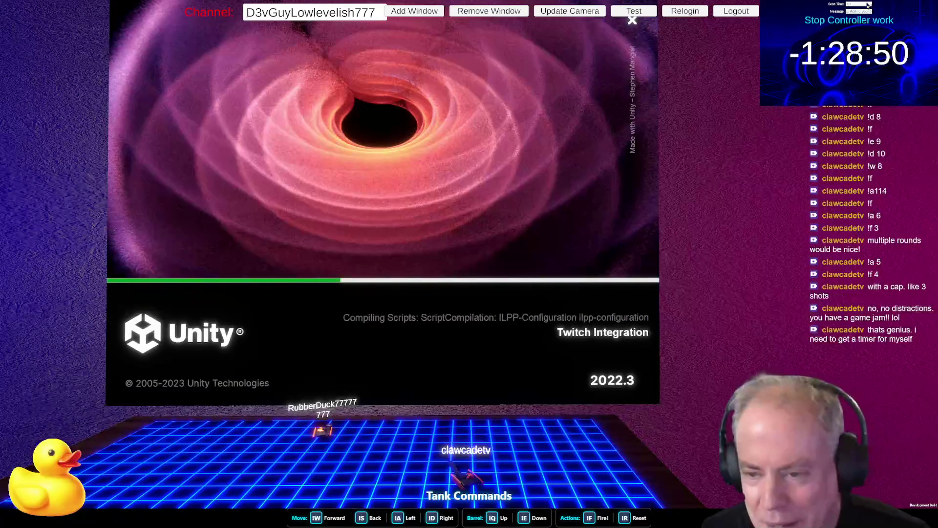
drag(869, 12, 875, 13)
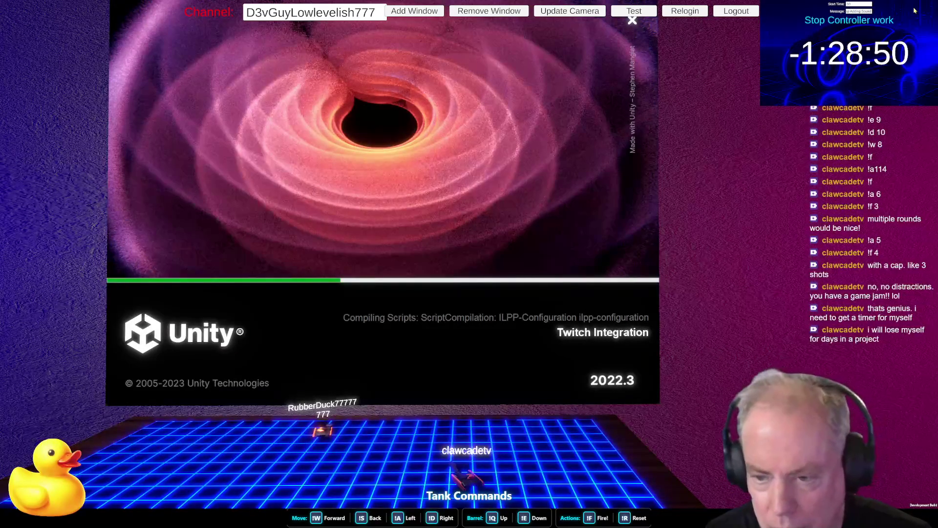
key(Return)
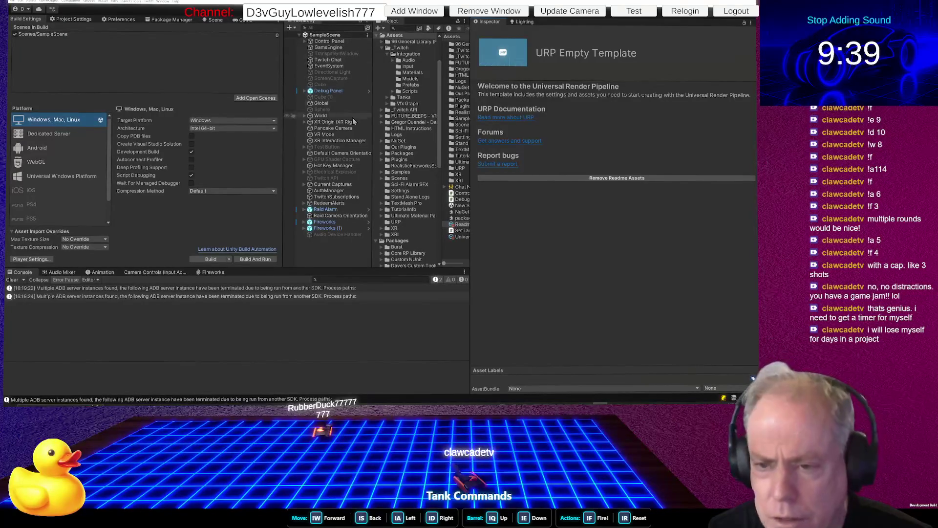
Select GameEngine, close XRLoaderHelper.cs in the code editor, and open GameEngine.cs in Rider
click(332, 48)
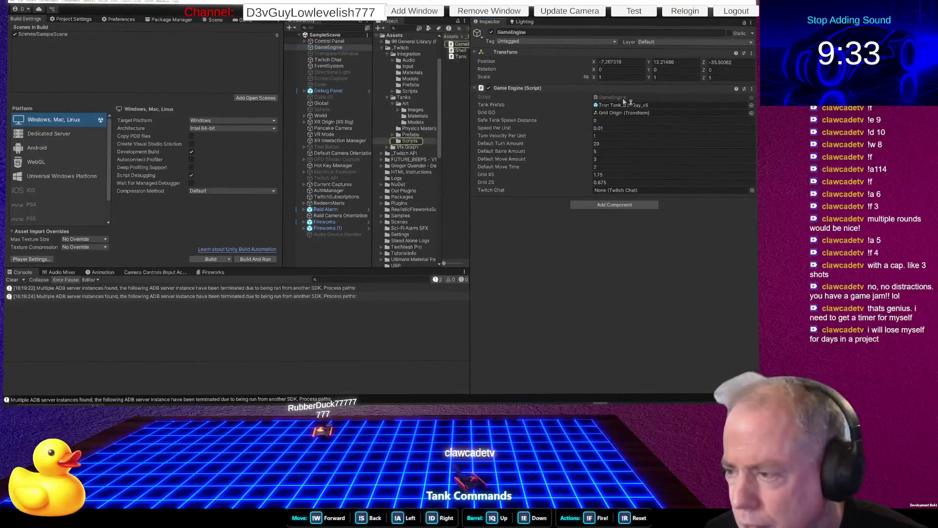
key(alt+Tab)
key(alt+Tab)
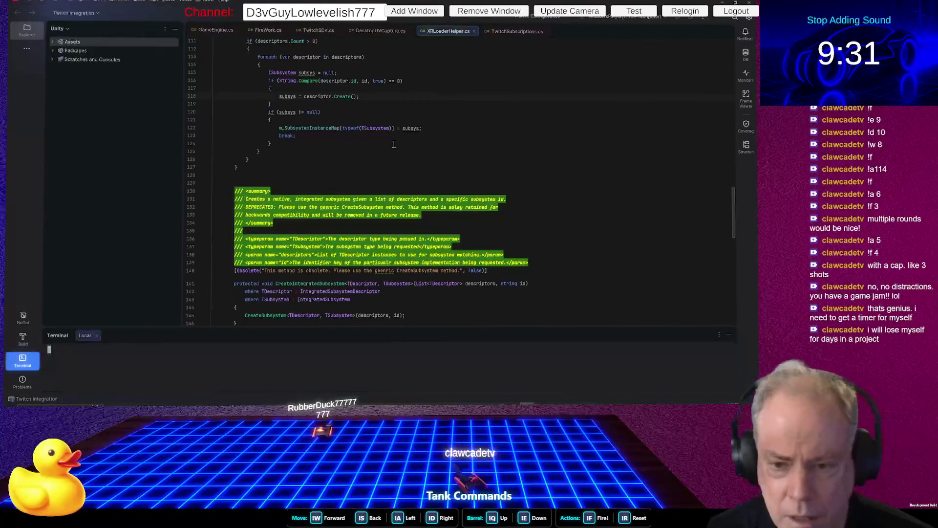
click(473, 30)
key(alt+Tab)
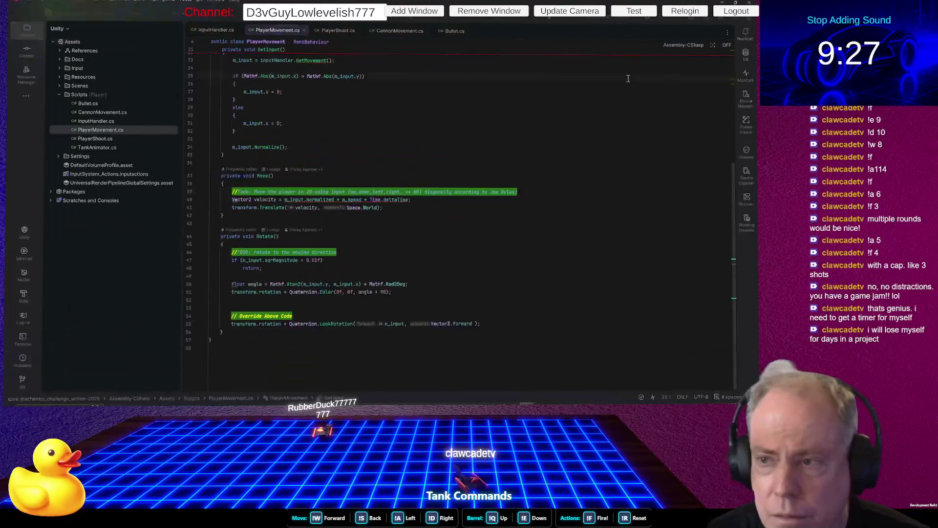
key(alt+Tab)
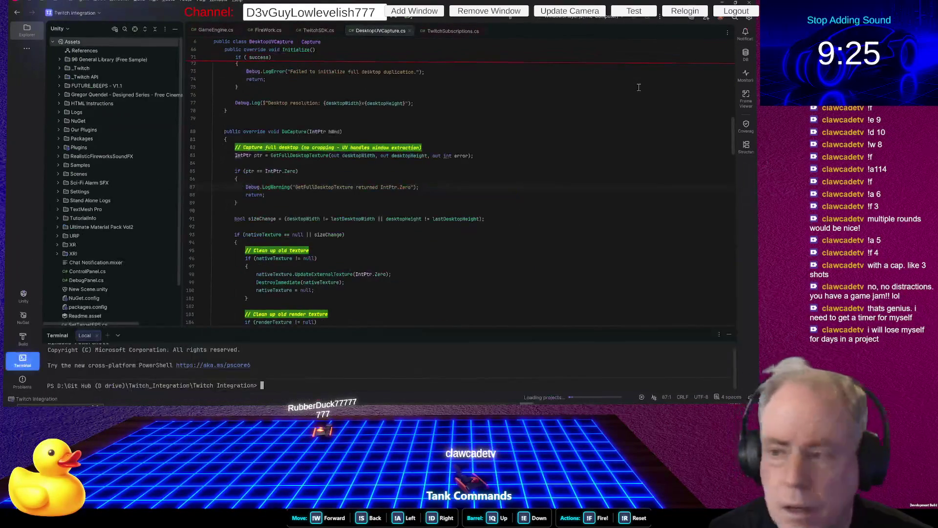
key(alt+Tab)
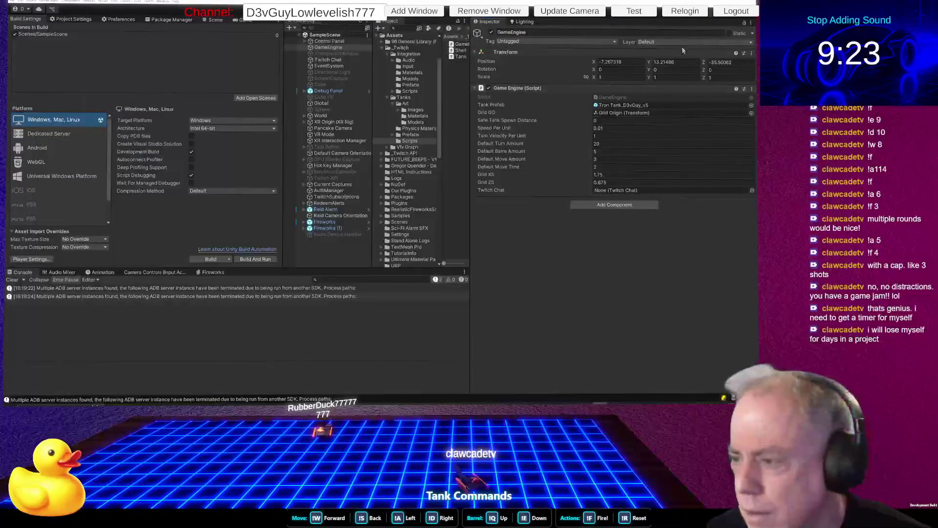
double_click(609, 98)
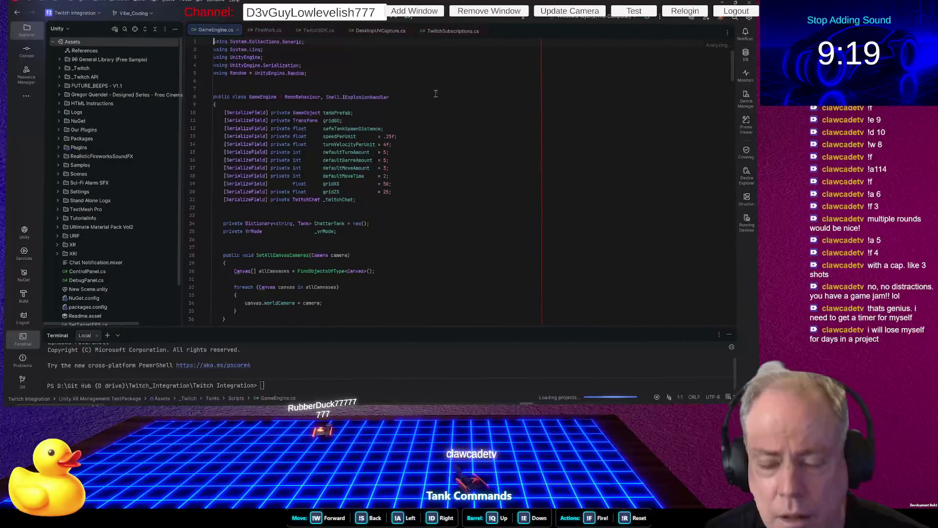
Search GameEngine.cs for 'fire' and follow the userTank.Fire() call into Tank.cs
key(ctrl+f)
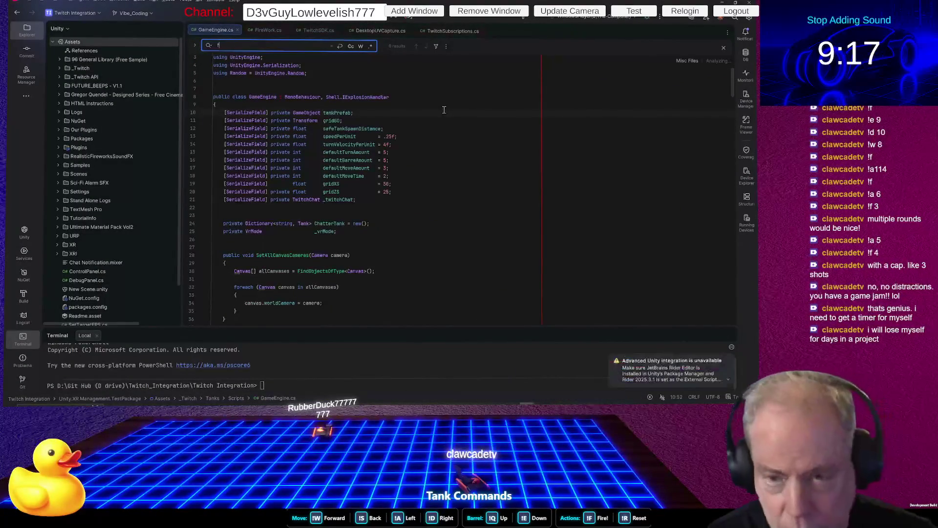
text(fire)
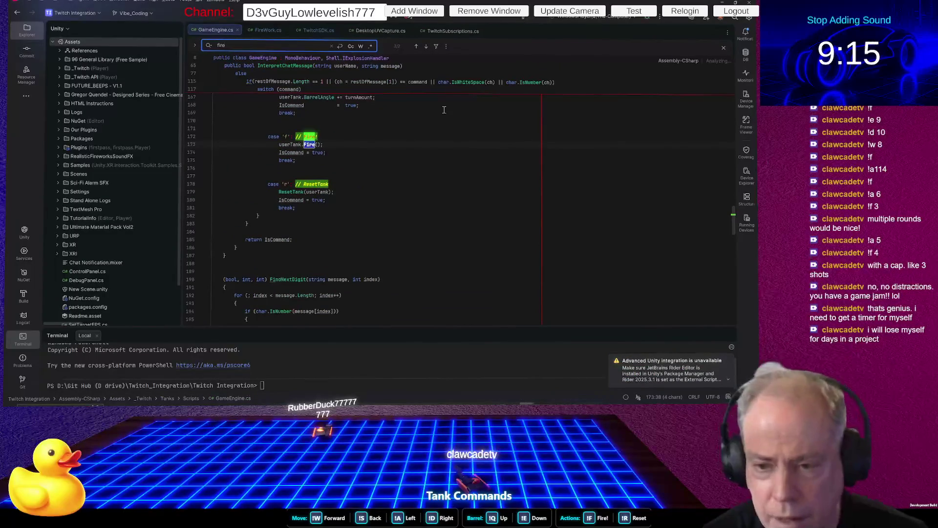
click(342, 176)
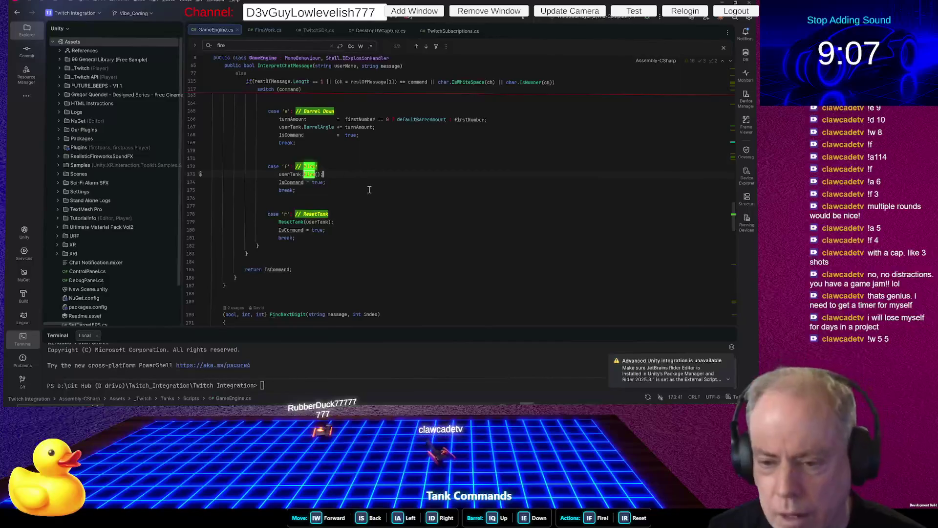
key(Down)
key(Down)
key(Escape)
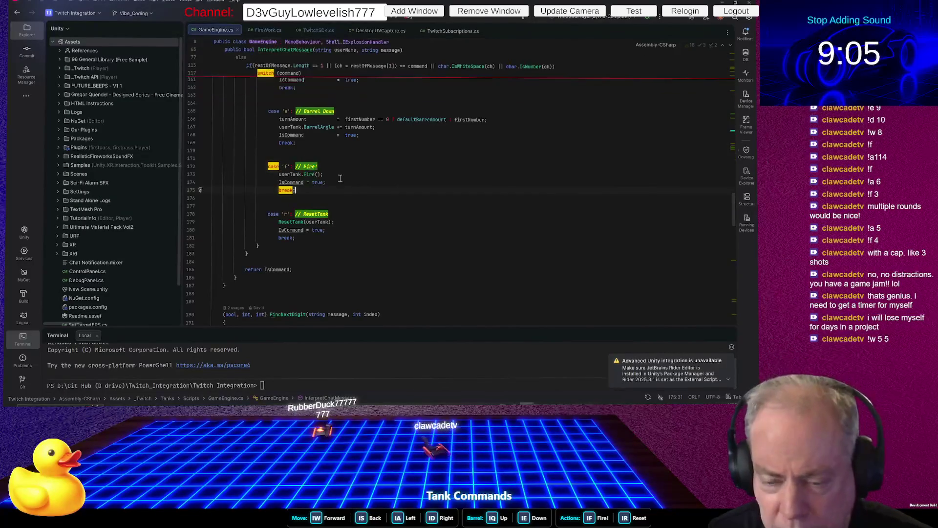
click(320, 175)
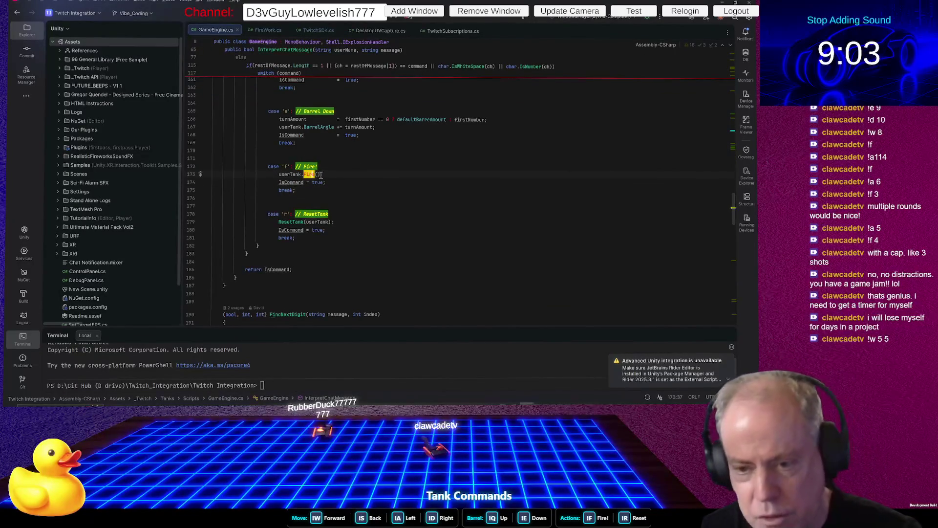
ctrl+click(320, 174)
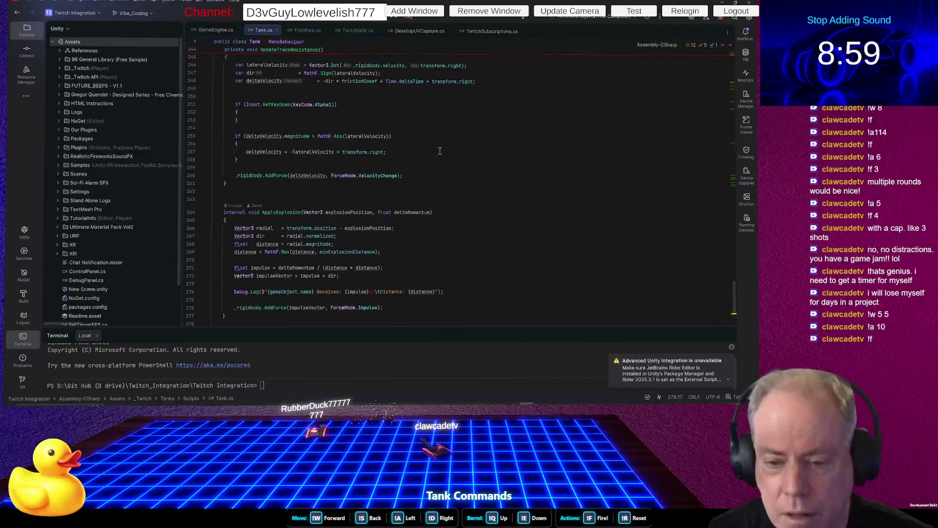
Add blank lines below Tank.cs's nameplateY field and return to Unity to recompile
scroll(411, 161, up, 15)
scroll(414, 169, up, 20)
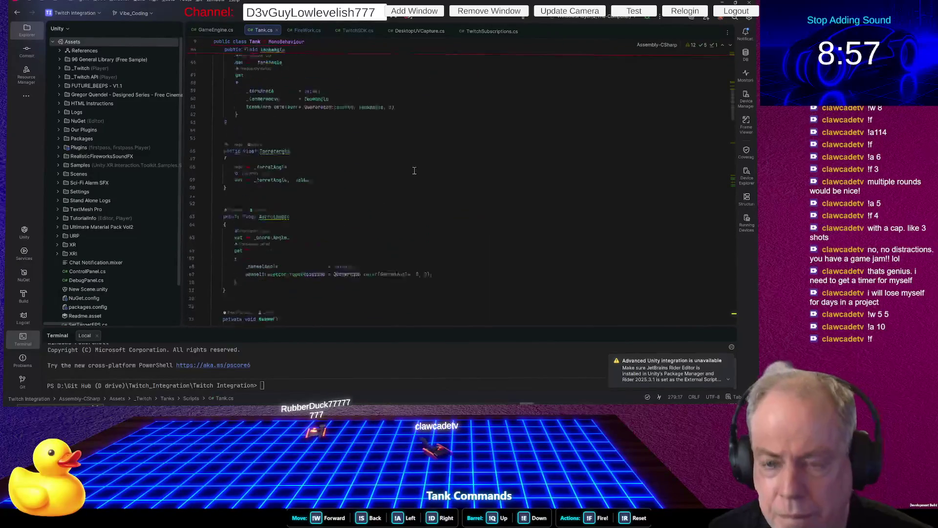
scroll(482, 210, down, 2)
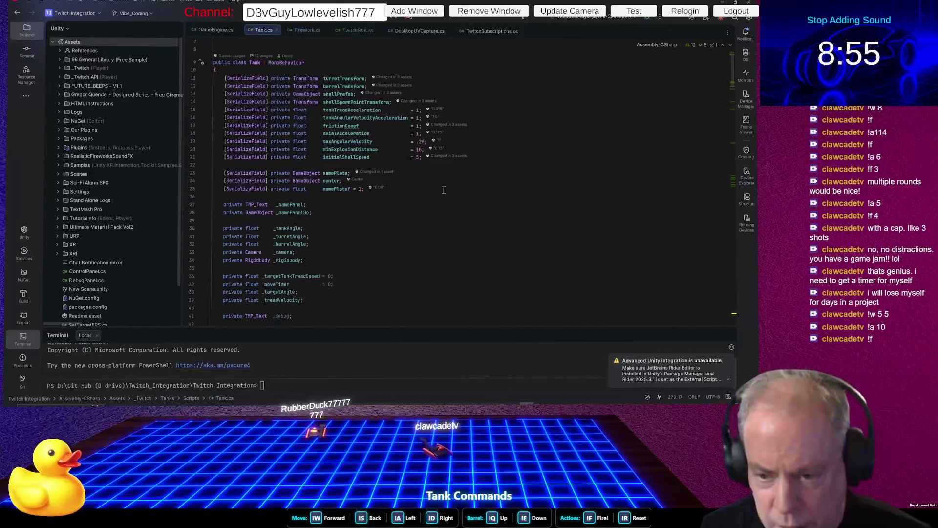
click(423, 182)
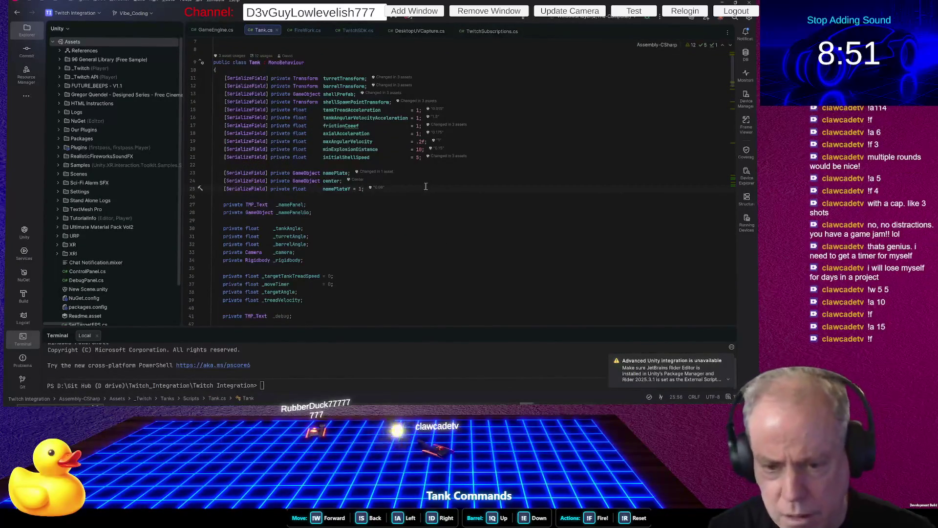
key(Return)
key(Return)
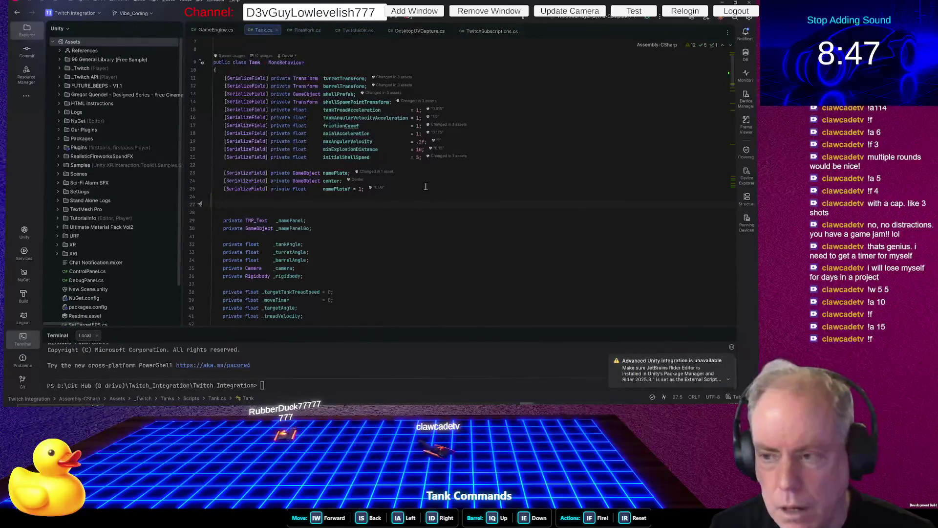
key(alt+Tab)
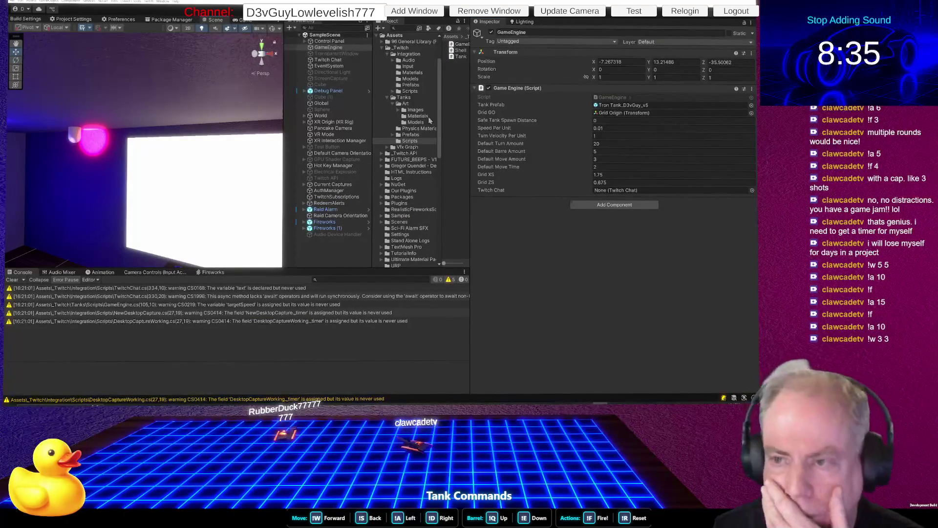
Inspect the Tank script, then open Tanks > Prefabs with the Project panel widened
click(459, 56)
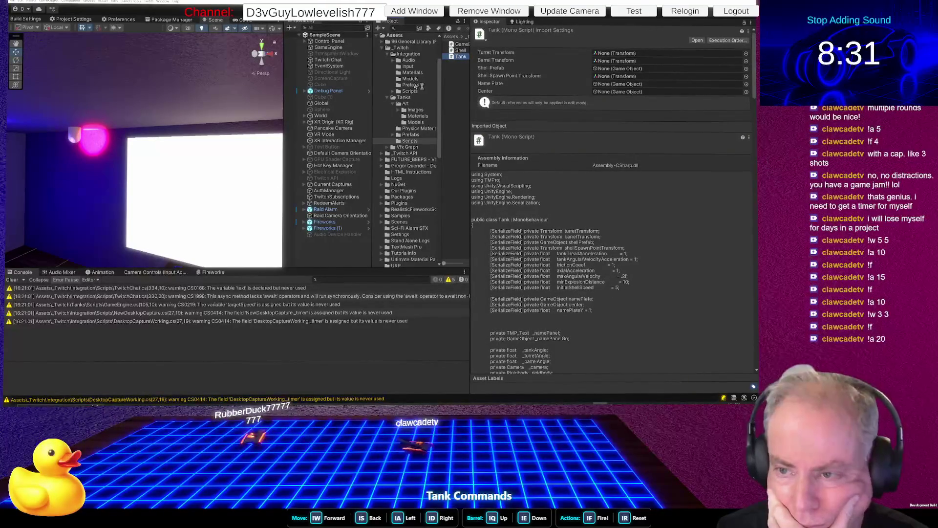
click(416, 85)
mouse_move(441, 105)
mouse_down()
mouse_move(421, 116)
mouse_move(431, 121)
mouse_up()
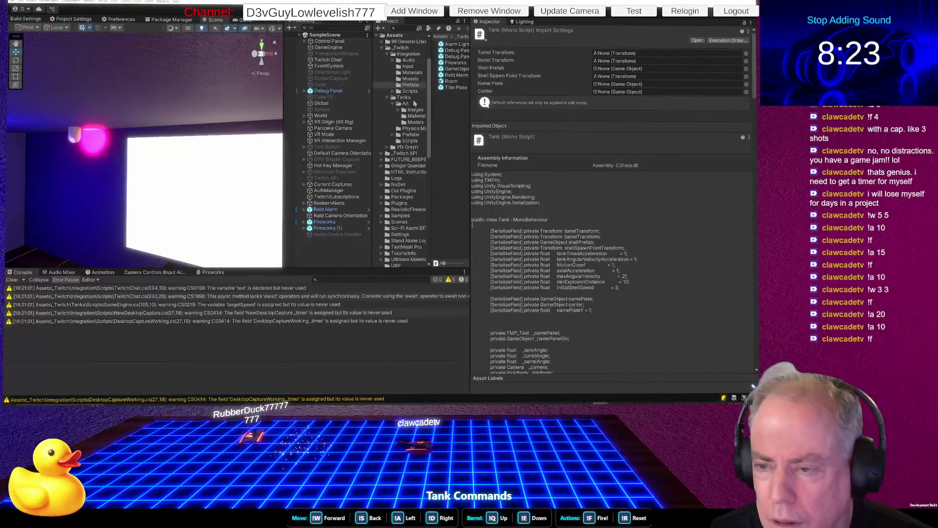
click(411, 134)
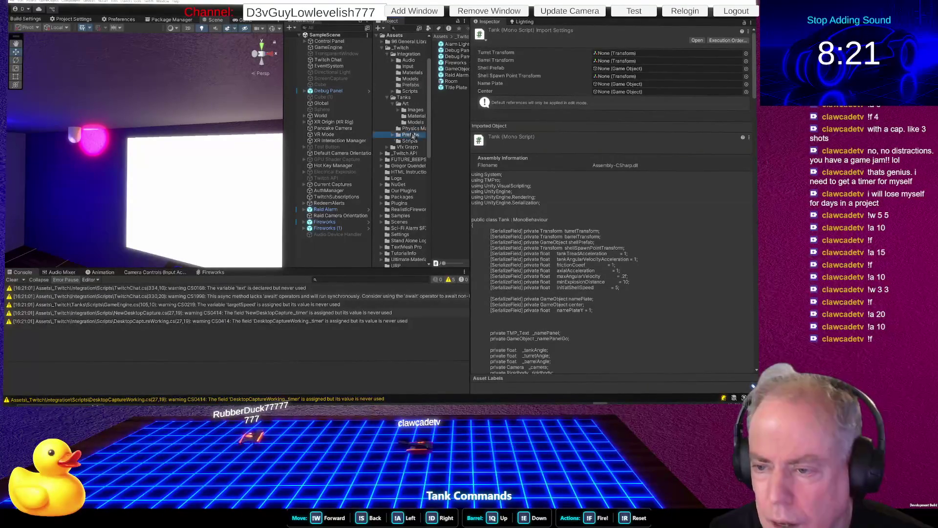
drag(469, 101, 491, 108)
drag(448, 130, 405, 140)
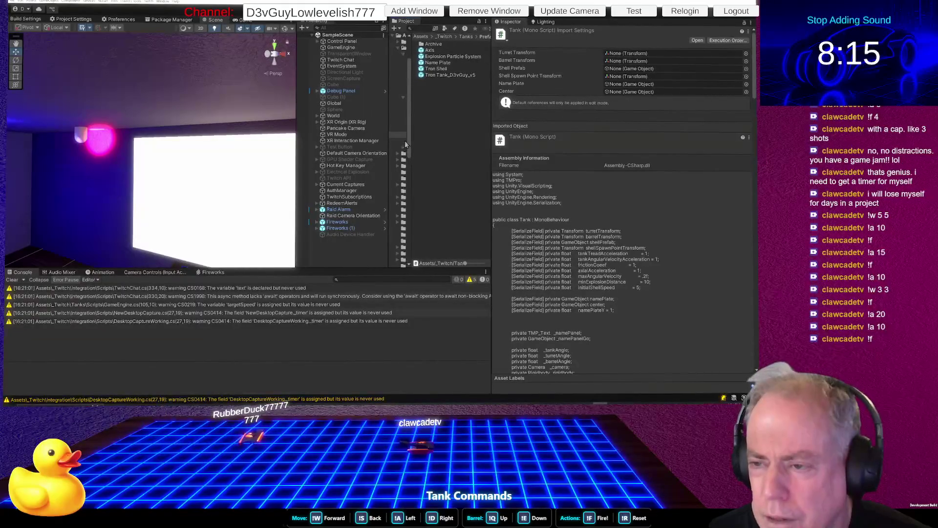
Open Tron Tank_D3vGuy_v5 in Prefab Mode and expand its root to list Base, Tracks and Turret Base
click(454, 76)
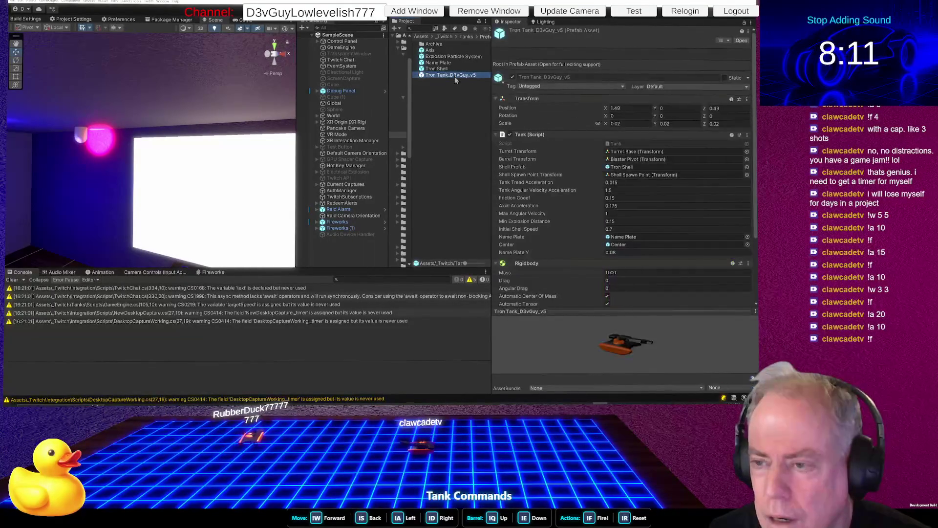
double_click(454, 76)
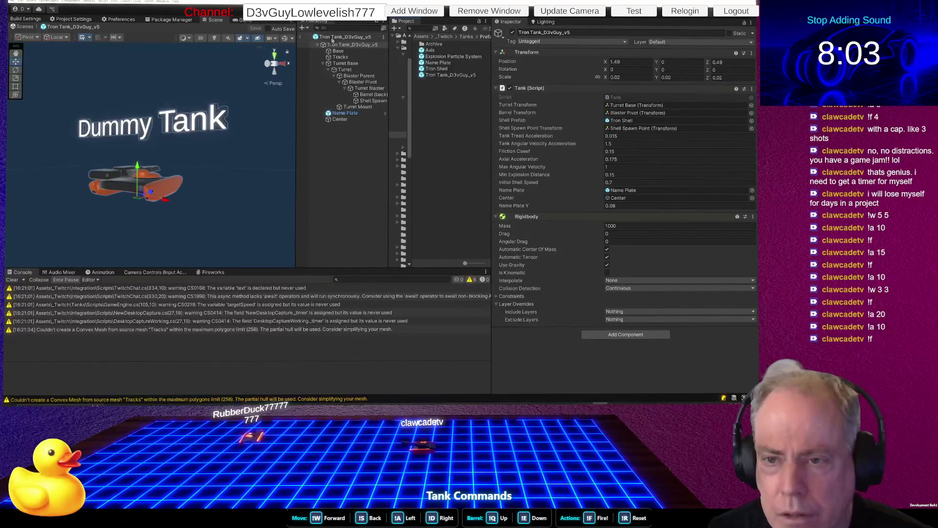
click(322, 45)
right_click(341, 44)
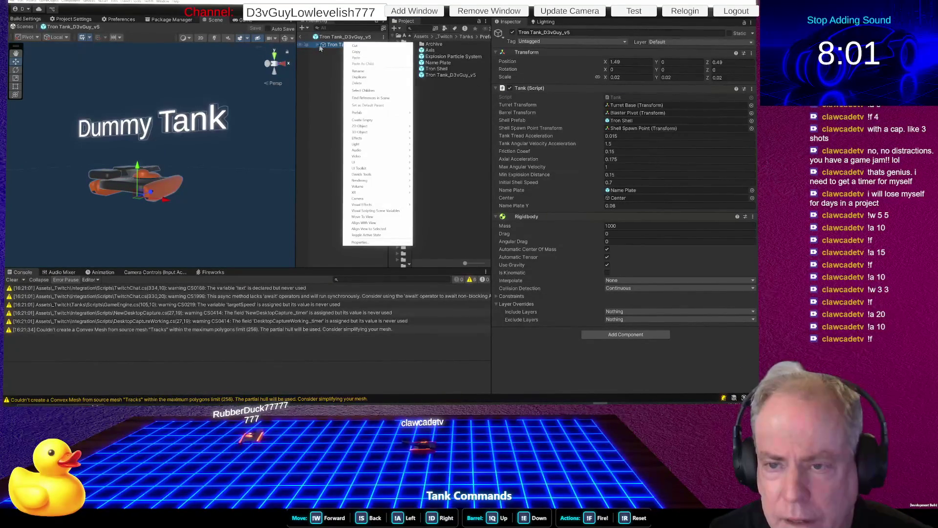
key(Escape)
click(318, 45)
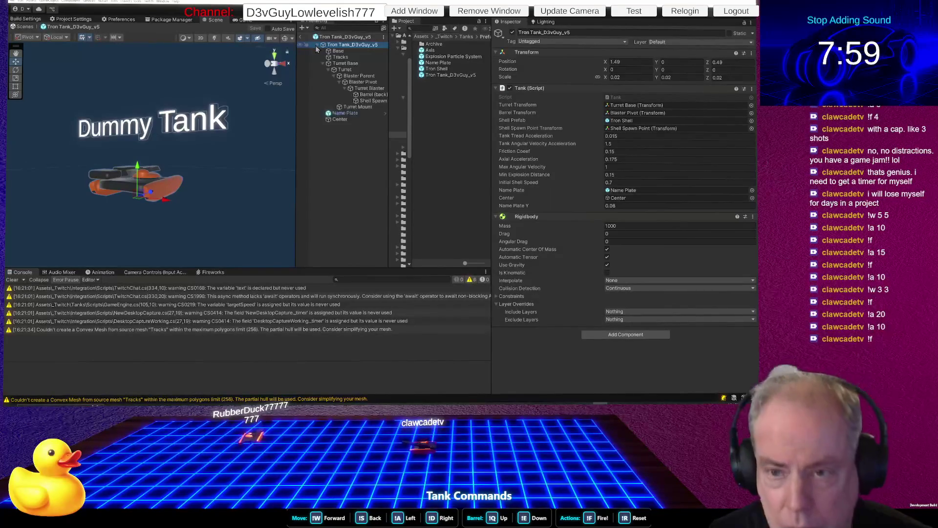
right_click(347, 46)
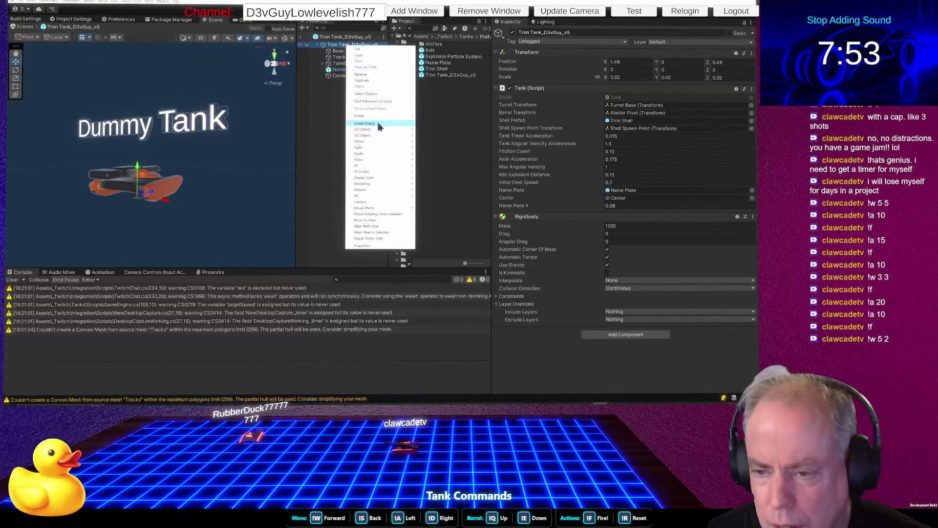
Add an Audio Source child to the tank root and name it Fire Sound
mouse_move(381, 154)
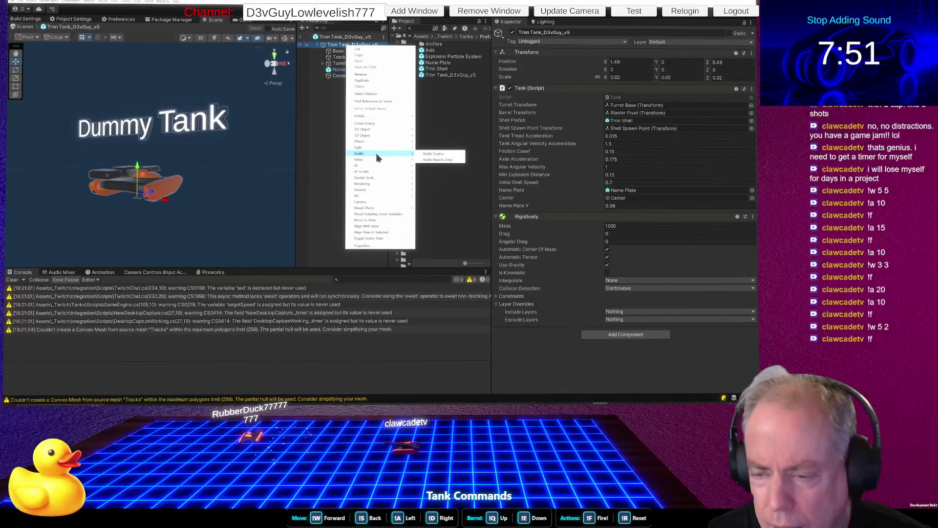
click(434, 154)
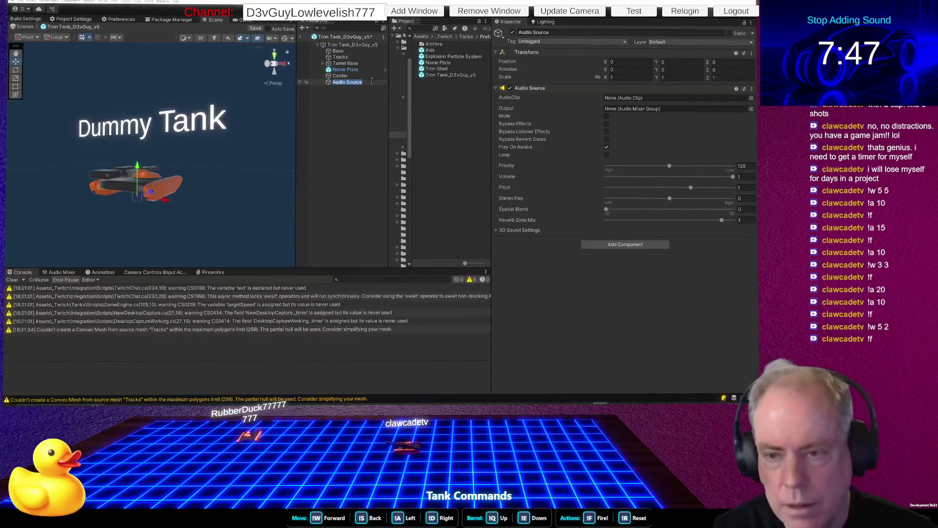
text(re Sound)
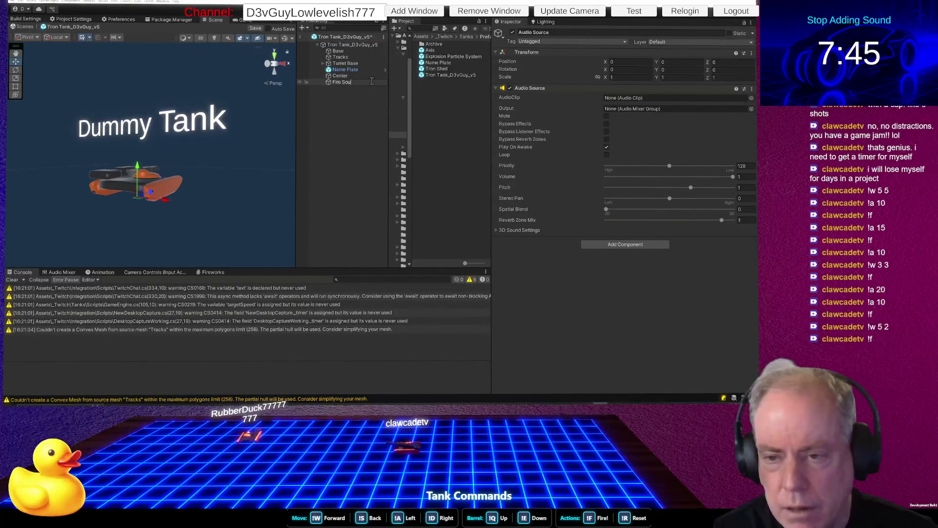
key(Return)
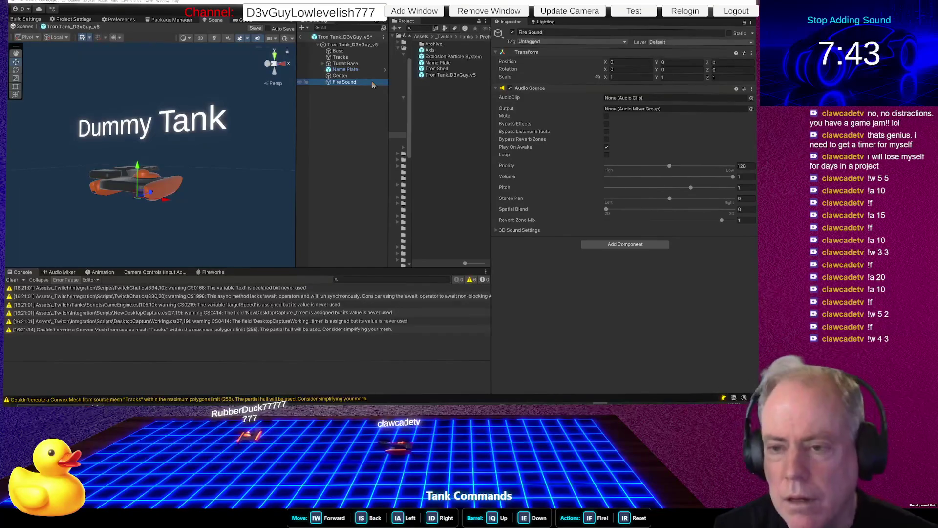
Delete the accidentally added extra Audio Source child and reselect Fire Sound
right_click(358, 46)
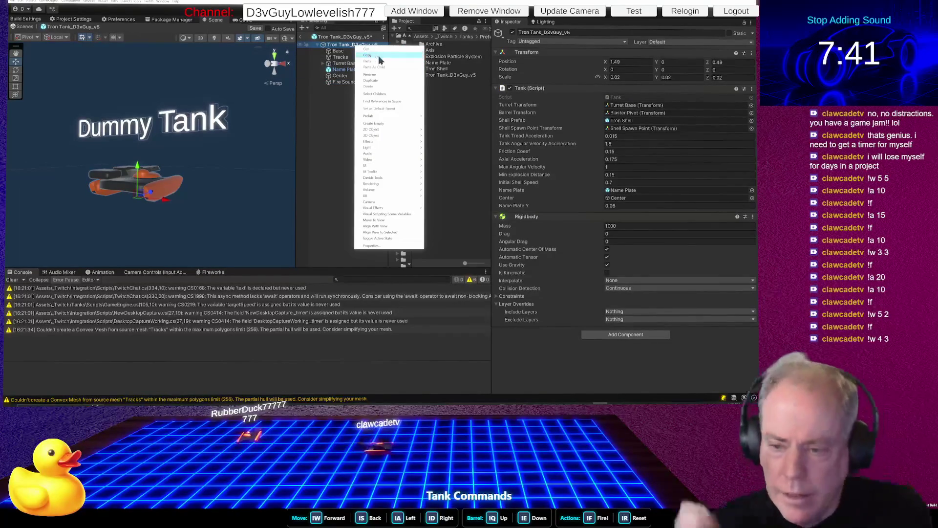
mouse_move(399, 142)
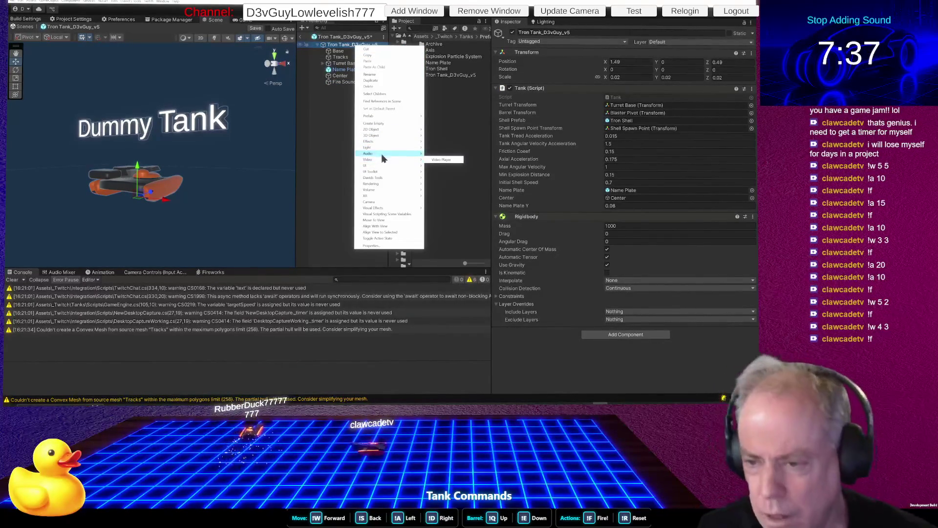
click(442, 155)
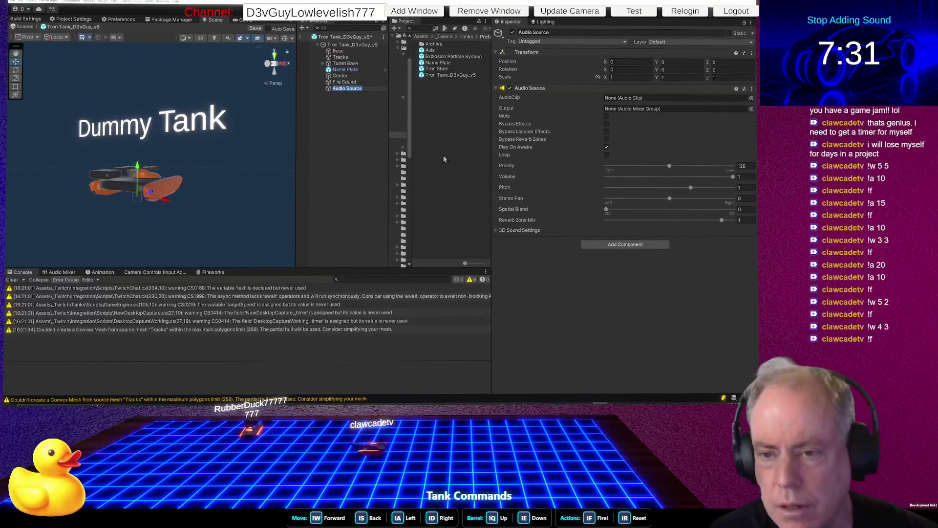
key(Return)
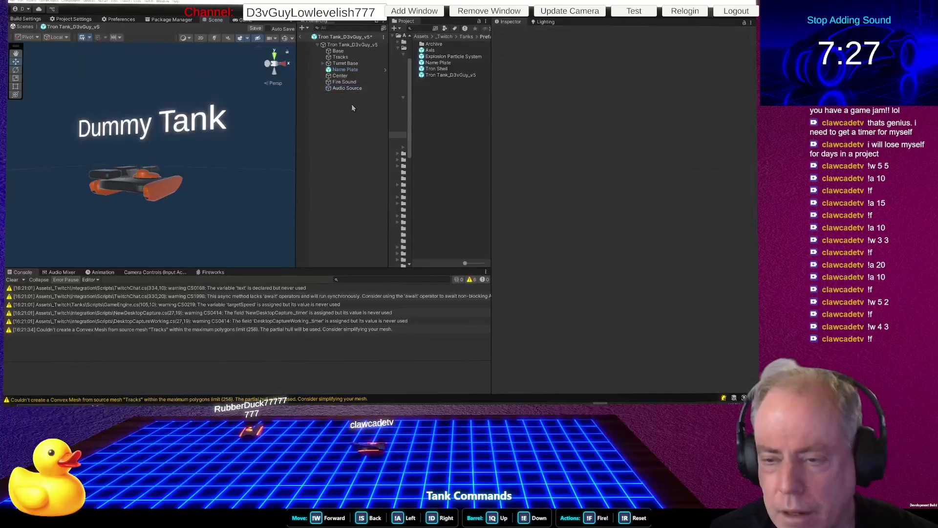
key(Delete)
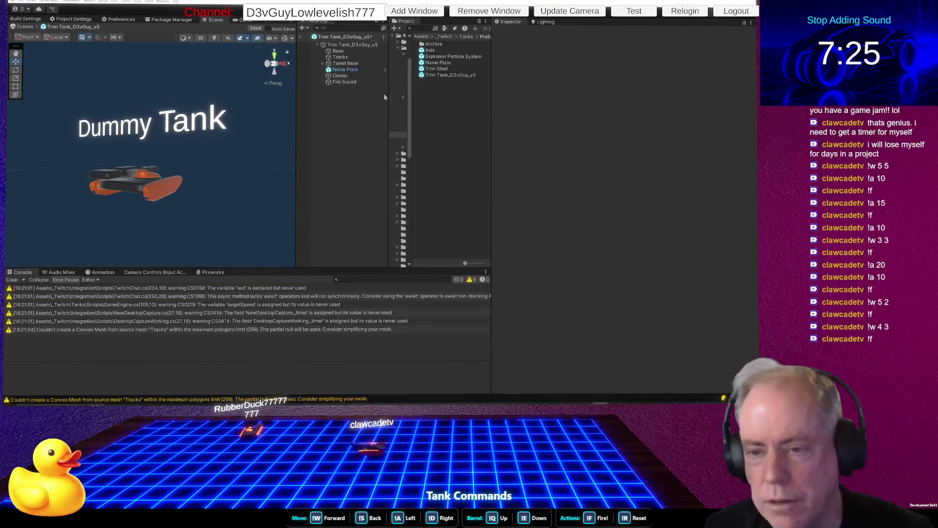
click(347, 82)
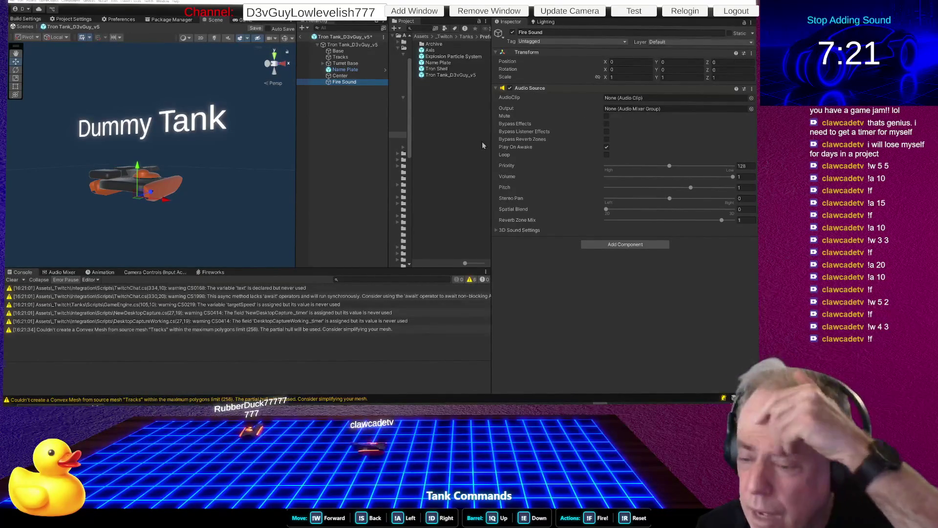
mouse_move(386, 131)
mouse_down()
mouse_move(365, 150)
mouse_move(395, 166)
mouse_move(439, 167)
mouse_up()
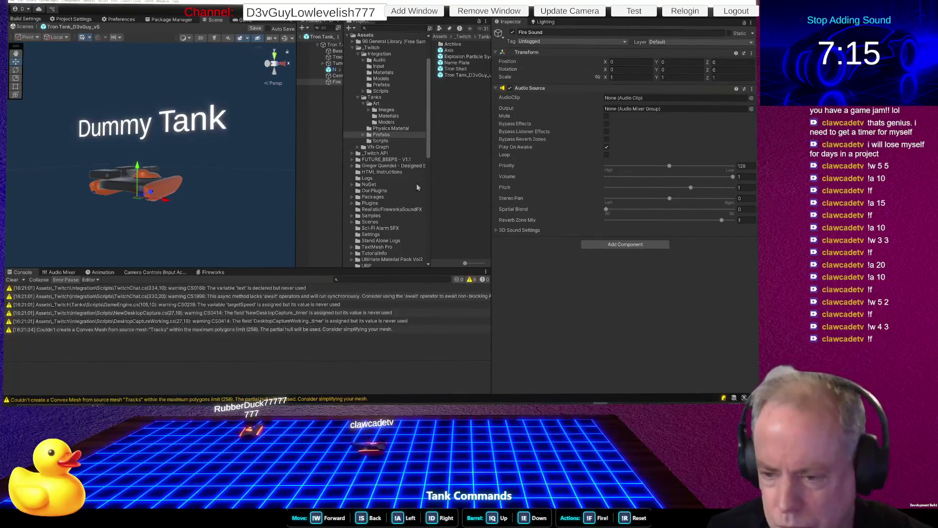
Preview the RealisticFireworksSoundFX launch clips and assign launch_02 as Fire Sound's AudioClip
click(403, 210)
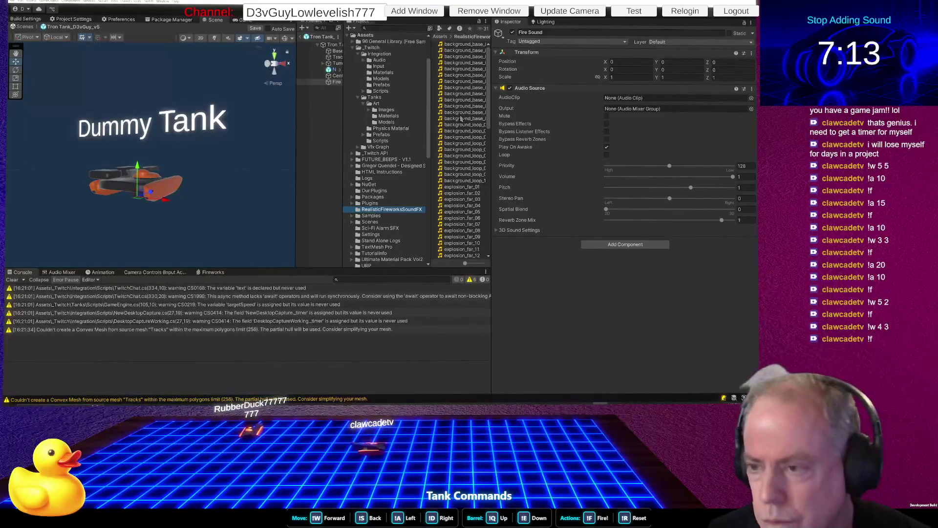
click(463, 119)
click(462, 206)
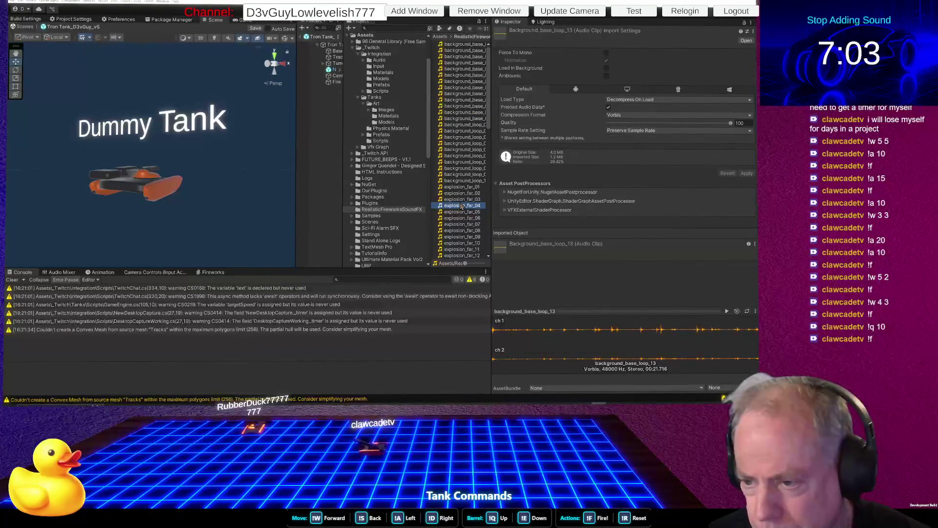
scroll(460, 186, down, 10)
click(455, 150)
click(456, 157)
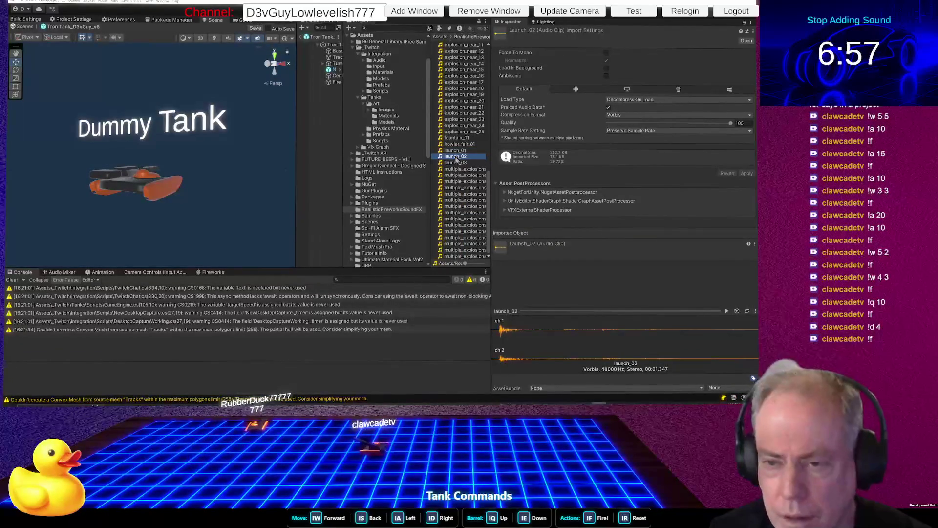
drag(296, 111, 247, 111)
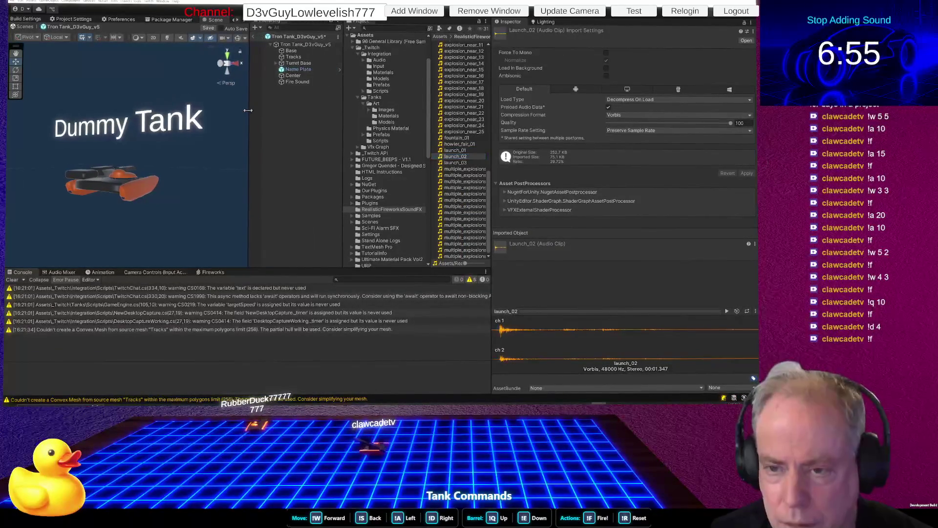
click(307, 81)
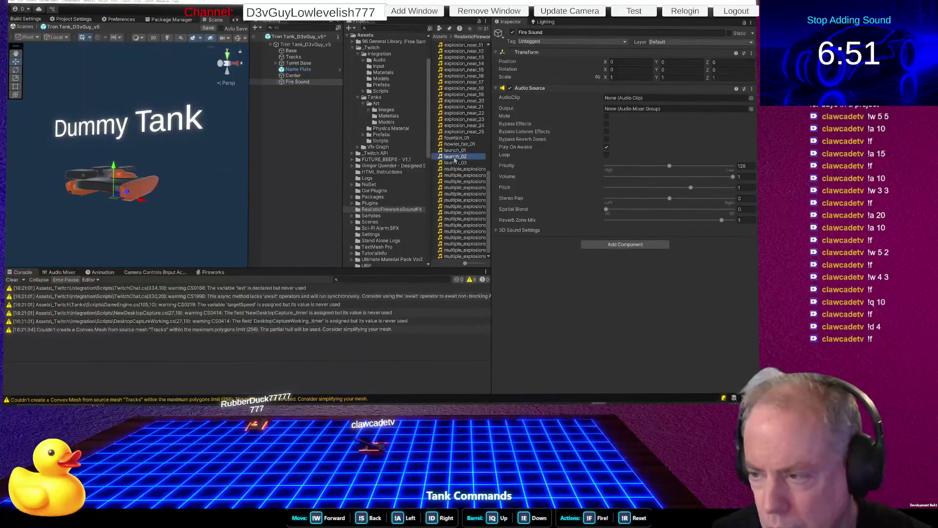
drag(636, 117, 650, 100)
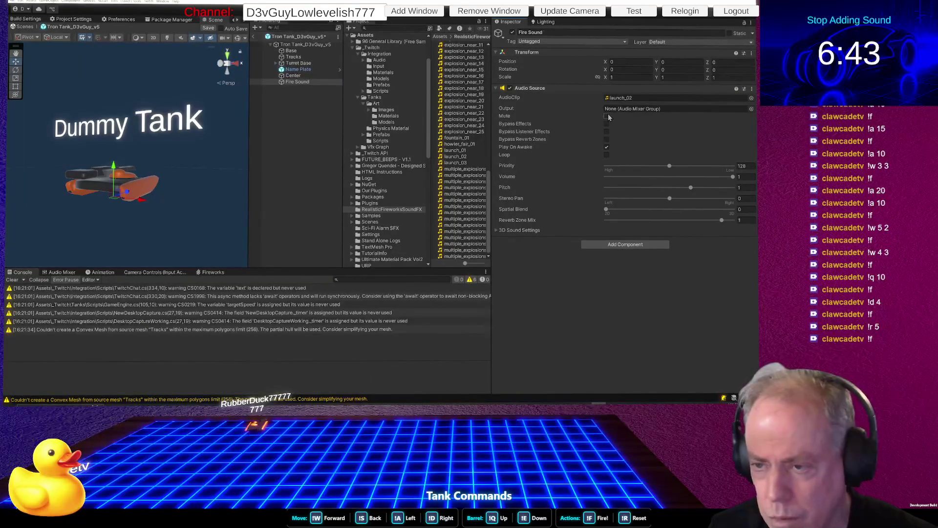
key(alt+Tab)
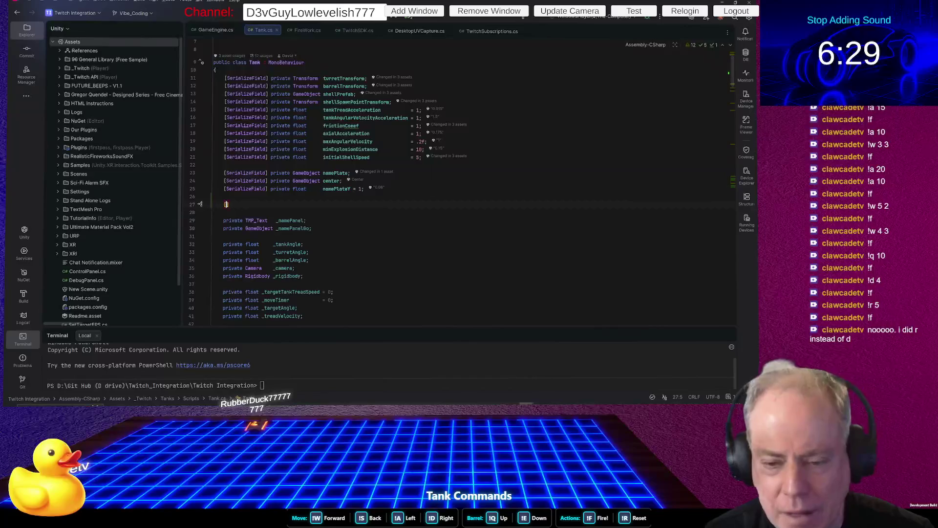
Declare a single-line [SerializeField] private AudioSource fireSound field in Tank.cs
text(ser)
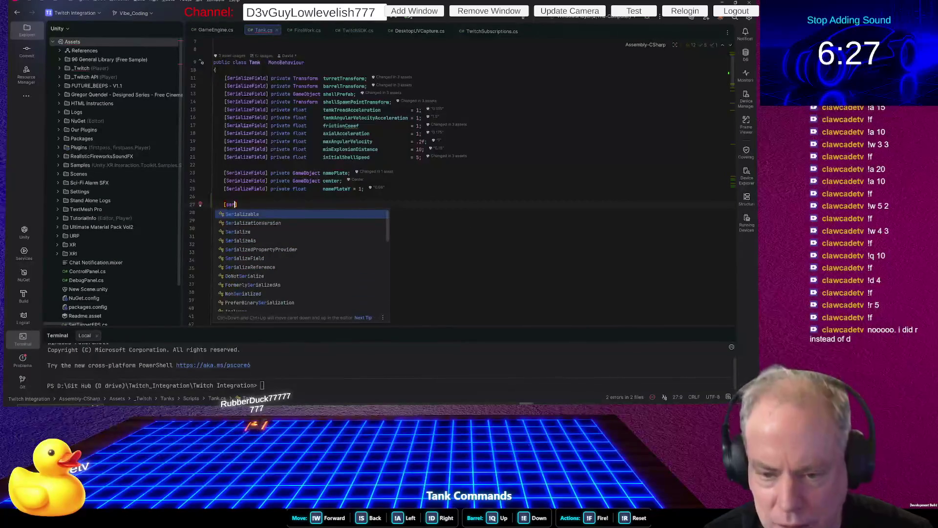
text(ializeField)
key(Return)
text(] Audio)
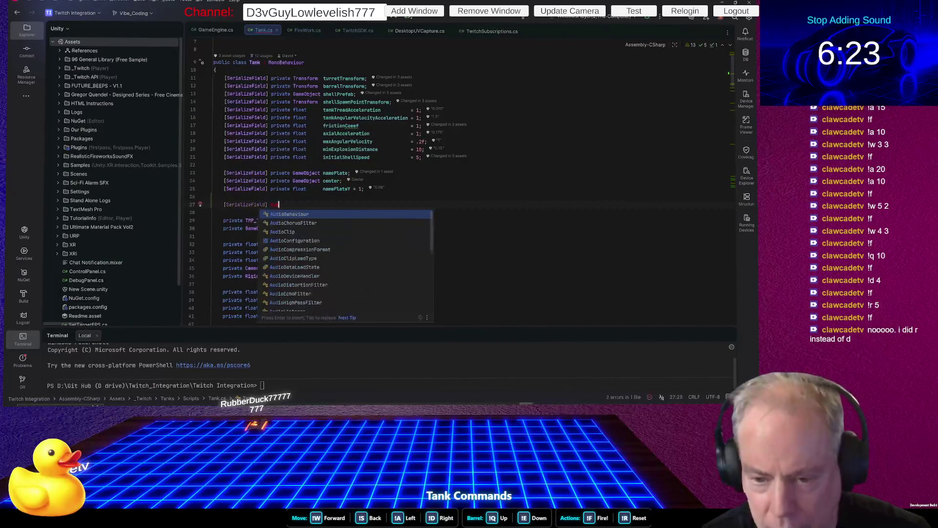
text(S)
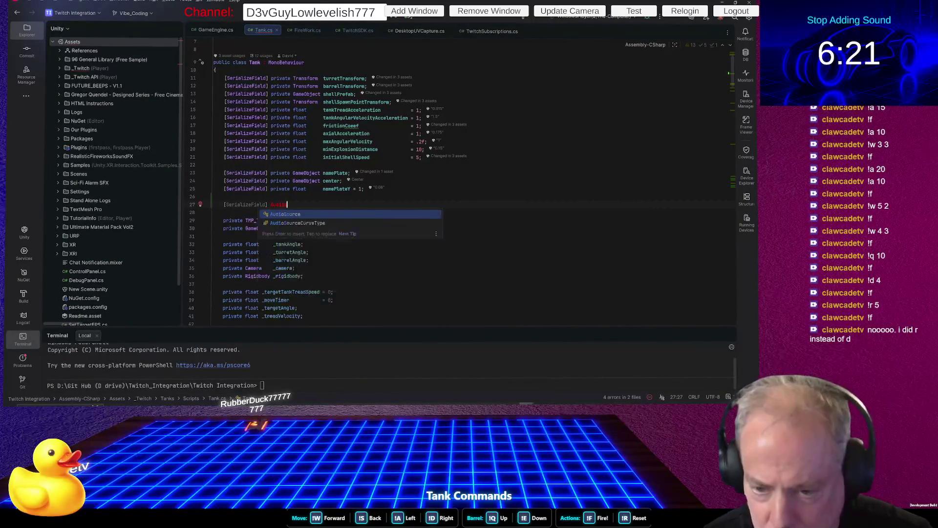
key(Return)
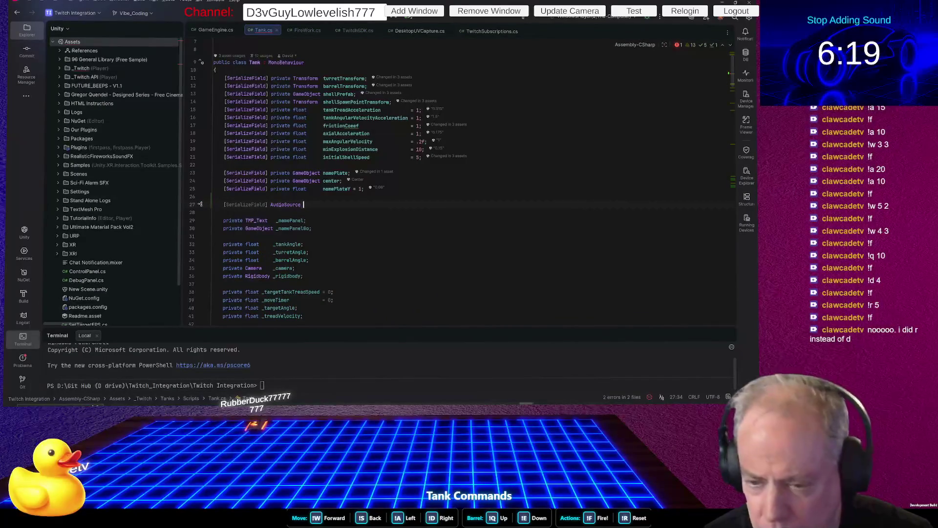
text(fire)
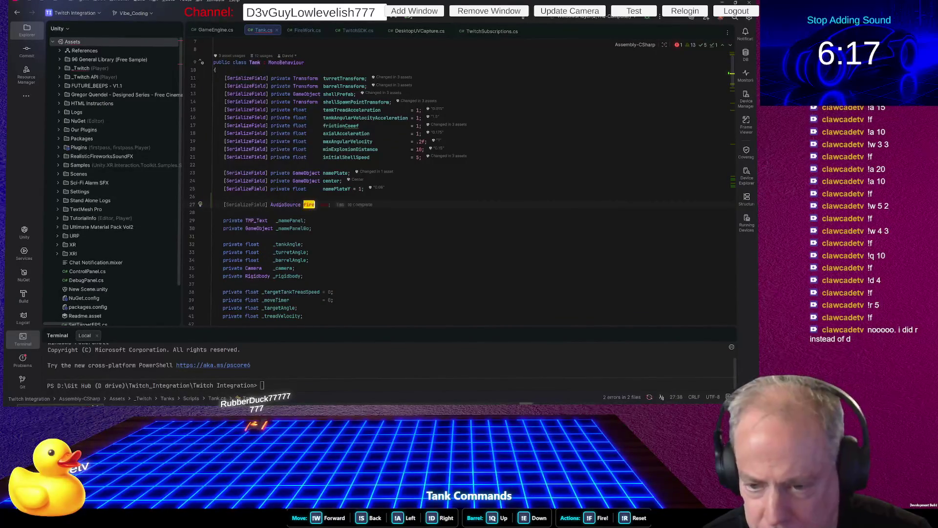
text(Sound)
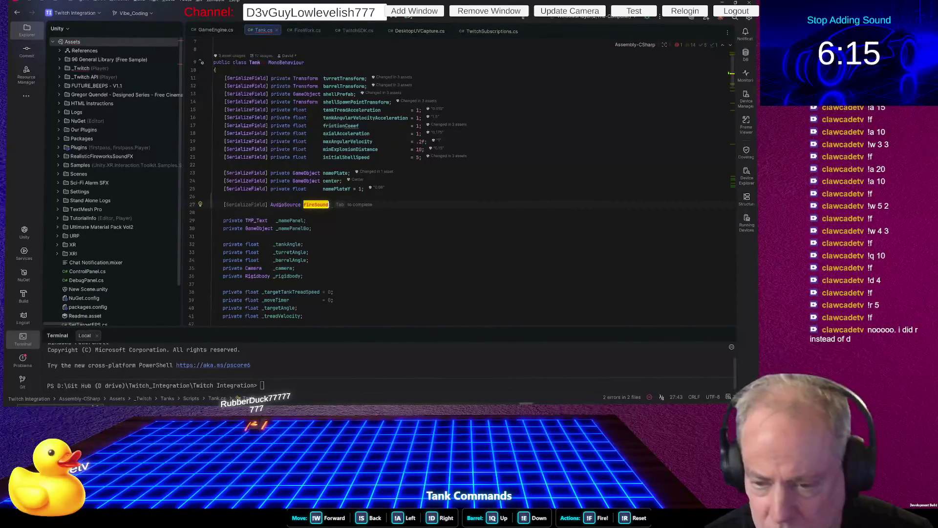
key(Tab)
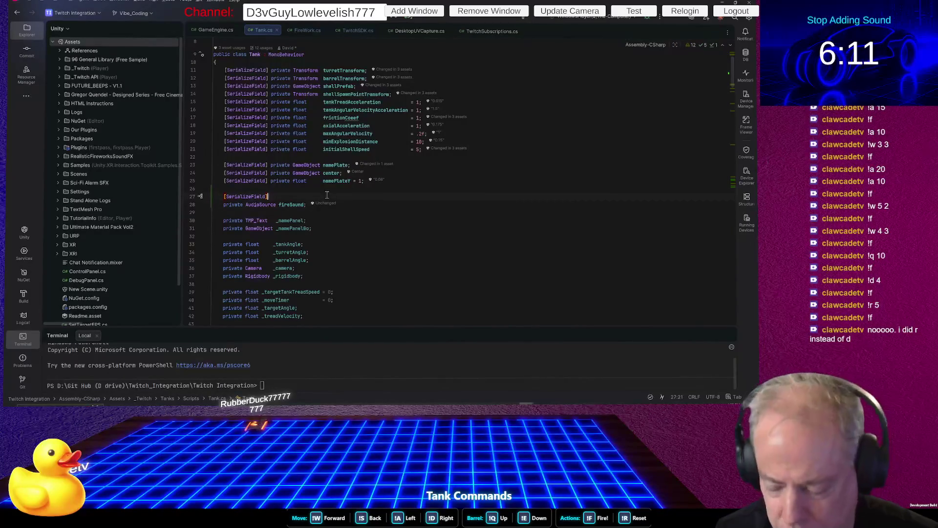
key(Delete)
key(BackSpace)
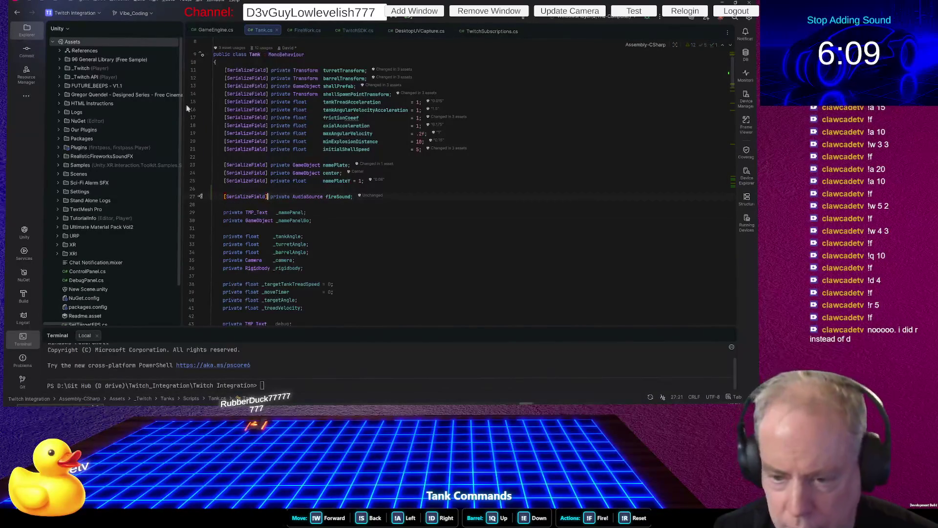
Search Tank.cs for 'fire' to jump to the Fire method
key(ctrl+f)
text(fire)
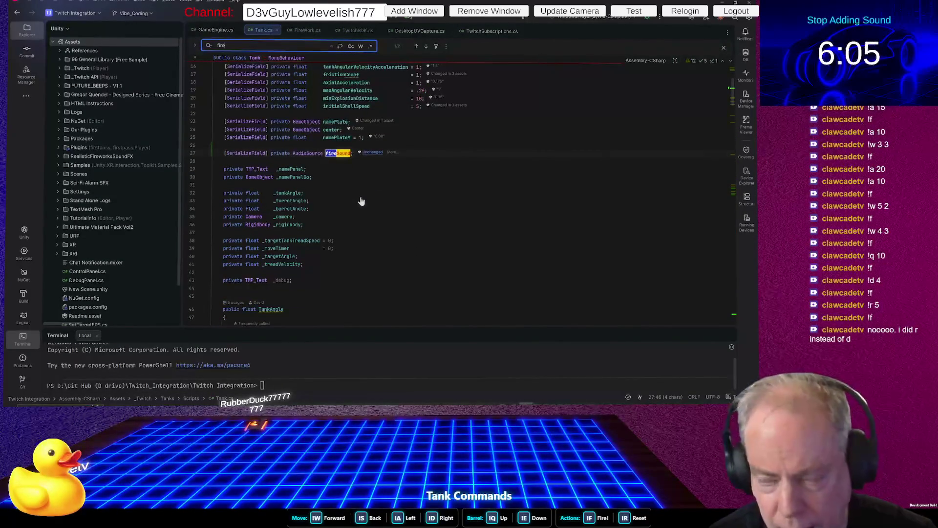
key(Return)
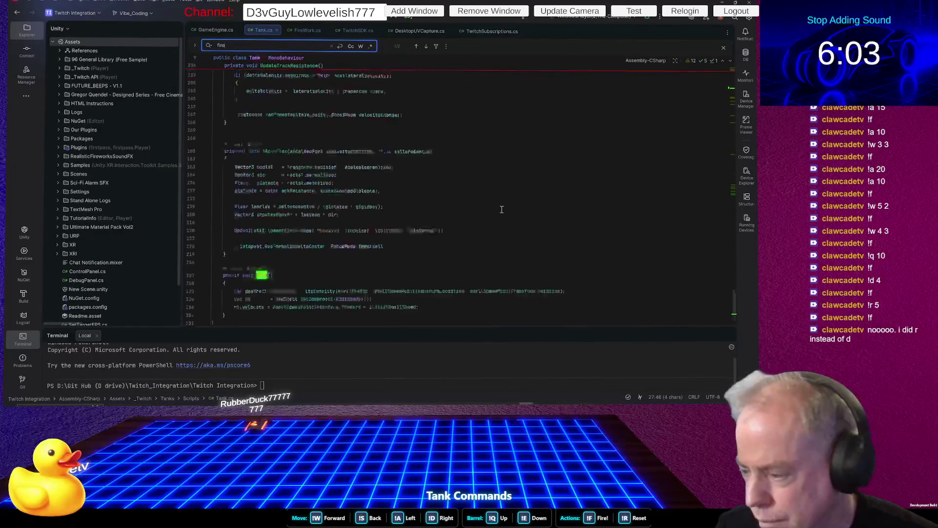
Insert fireSound.PlayOneShot(fireSound.clip); as the first line of Fire()
click(287, 234)
key(Return)
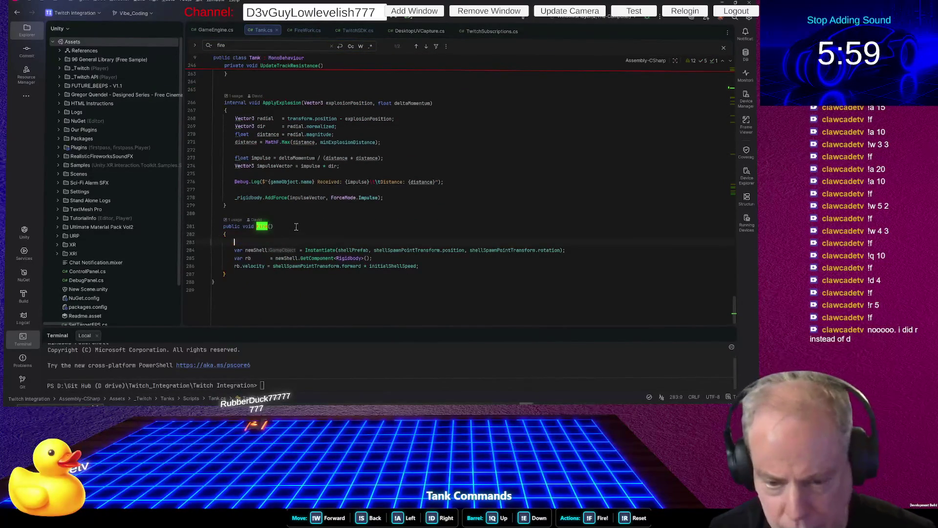
text(fir)
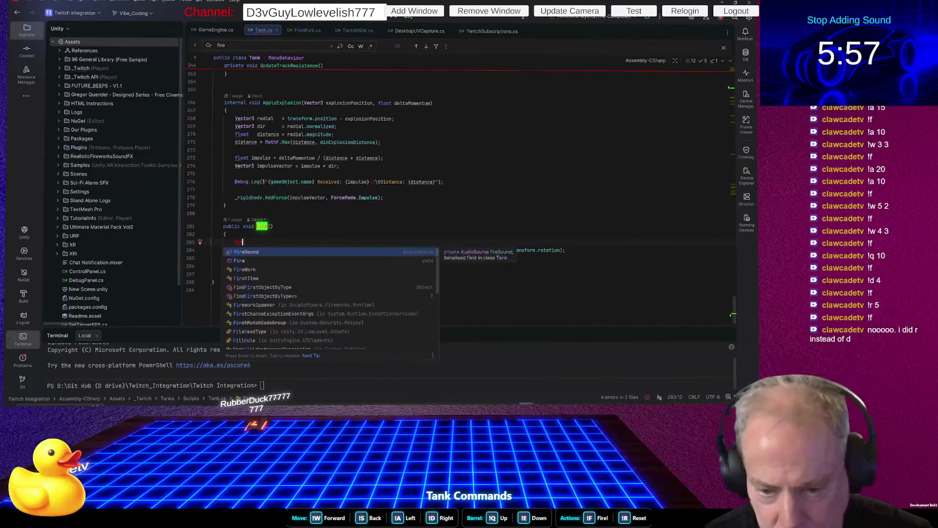
text(eSound.playO)
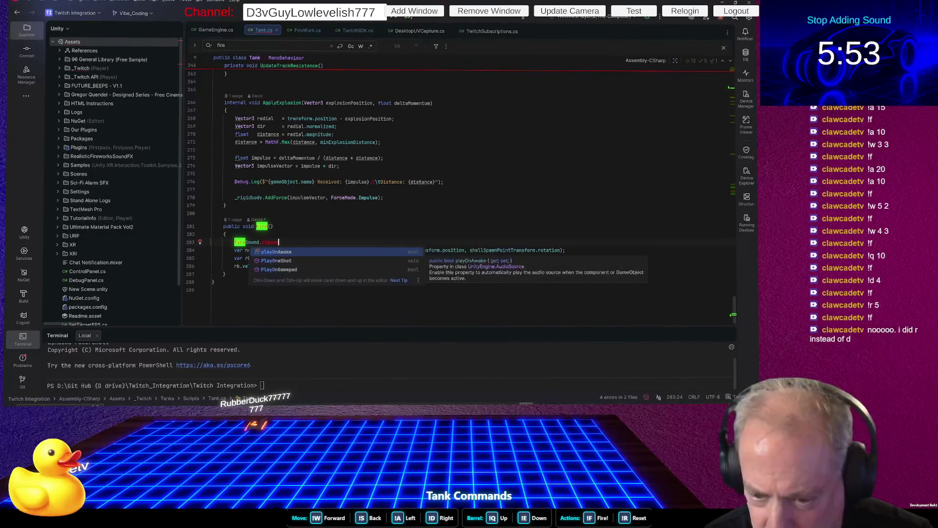
text(e)
key(Return)
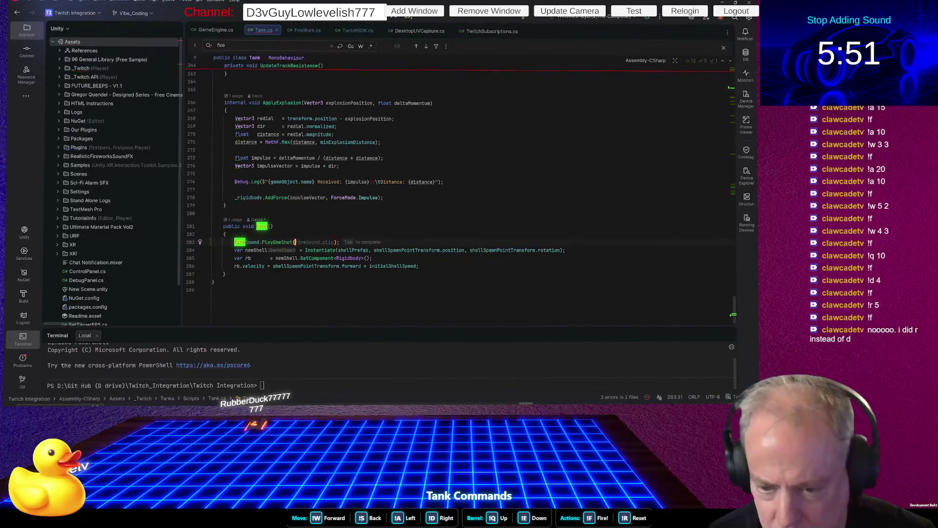
key(Tab)
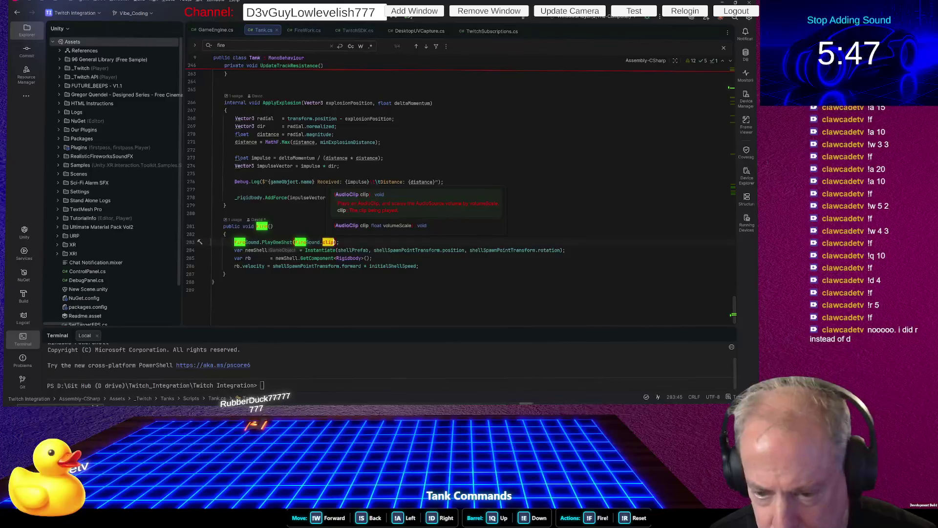
key(Escape)
key(alt+Tab)
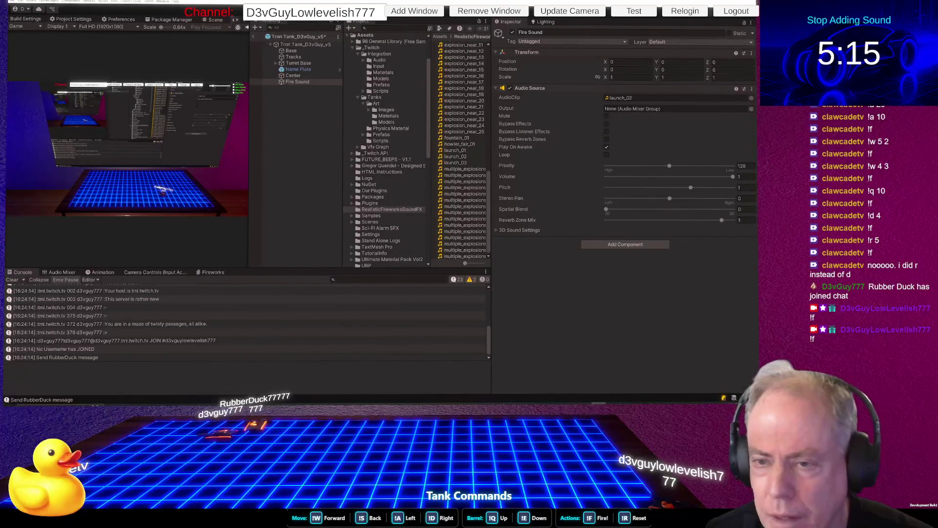
Stop play mode and assign the Fire Sound object to the tank's Fire Sound field
key(ctrl+p)
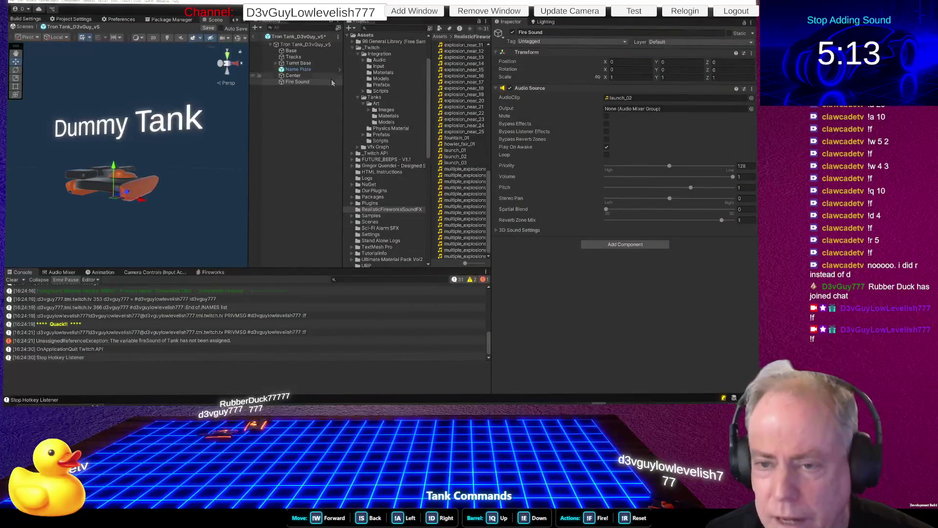
click(305, 44)
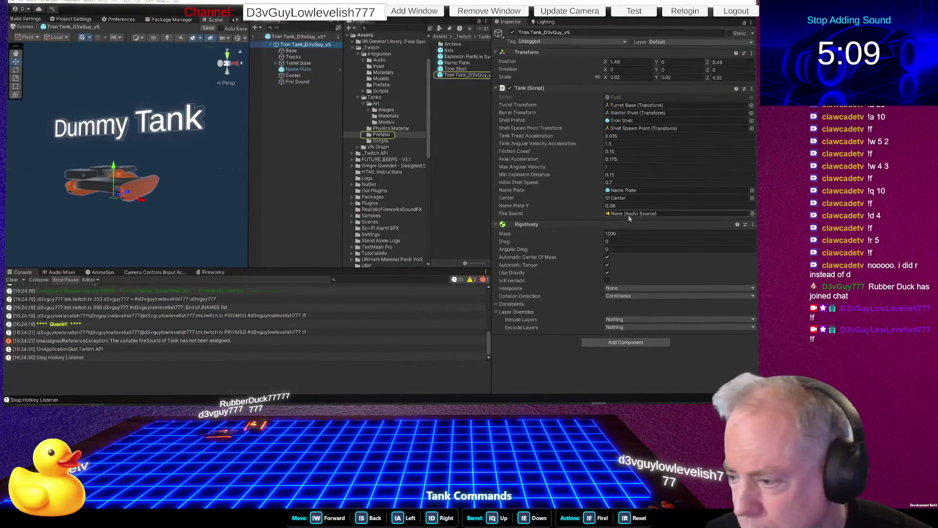
mouse_move(299, 82)
mouse_down()
mouse_move(631, 192)
mouse_move(634, 216)
mouse_up()
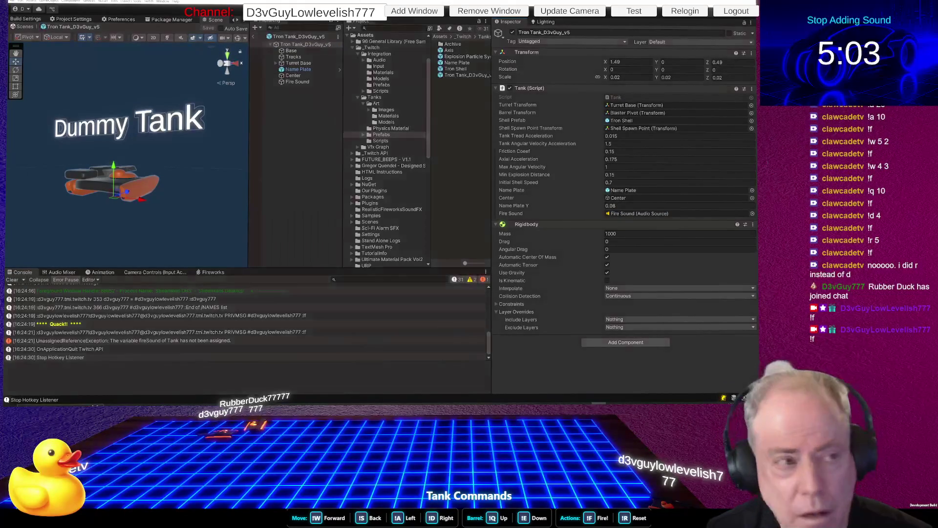
Test the firing sound in Play mode, then open the Tron Shell prefab
key(ctrl+p)
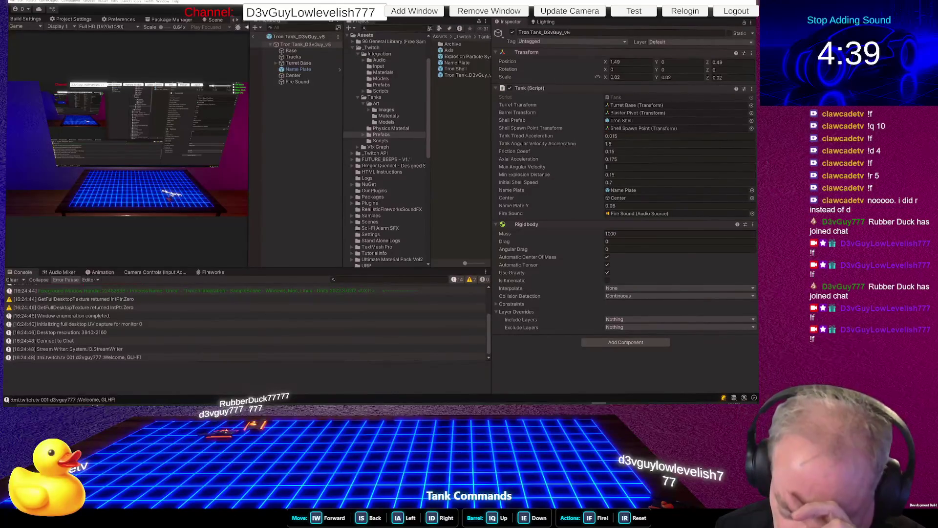
key(ctrl+p)
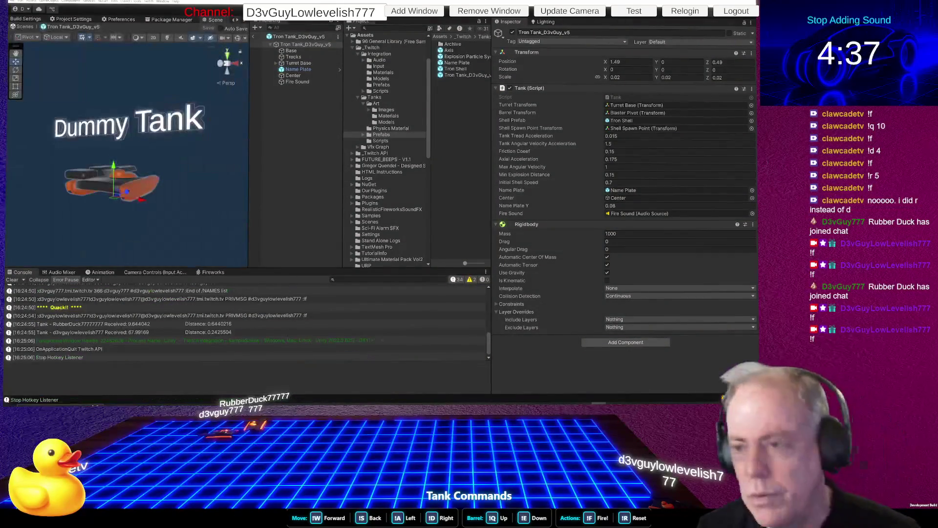
double_click(462, 72)
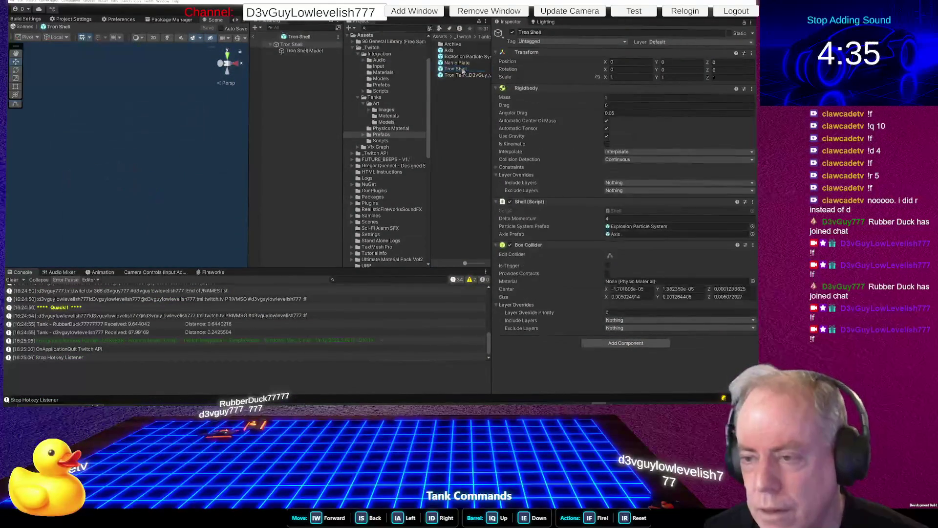
Add an Audio Source child named Explosion Sound under the Tron Shell root
click(298, 45)
right_click(297, 46)
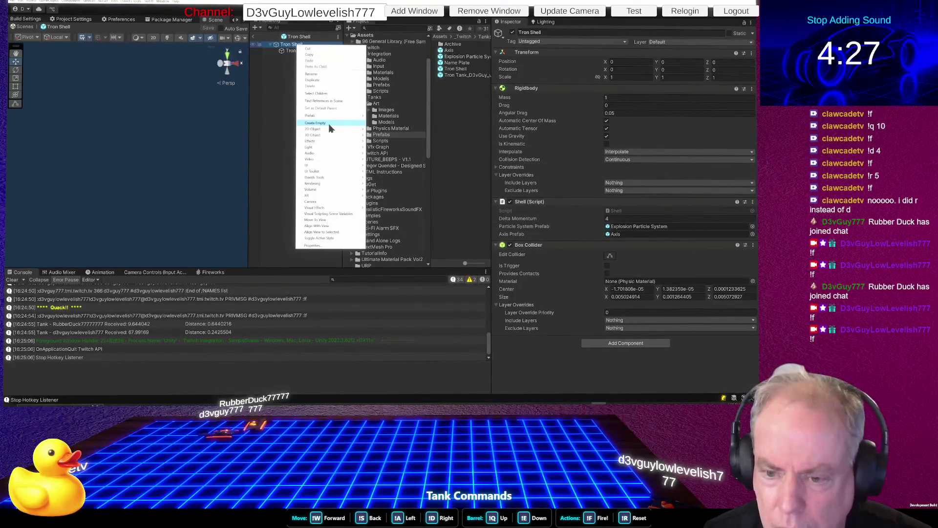
mouse_move(336, 154)
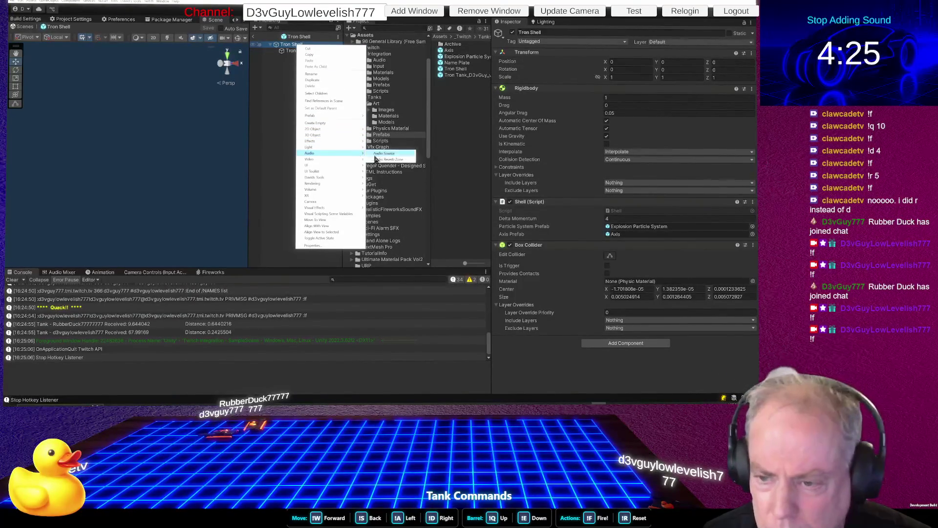
click(385, 156)
text(Explosion )
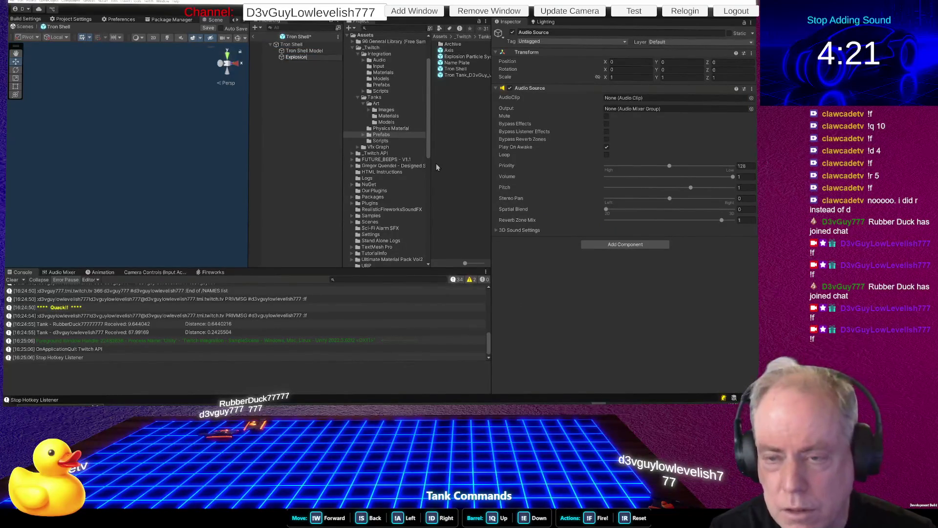
text(Sound)
key(Return)
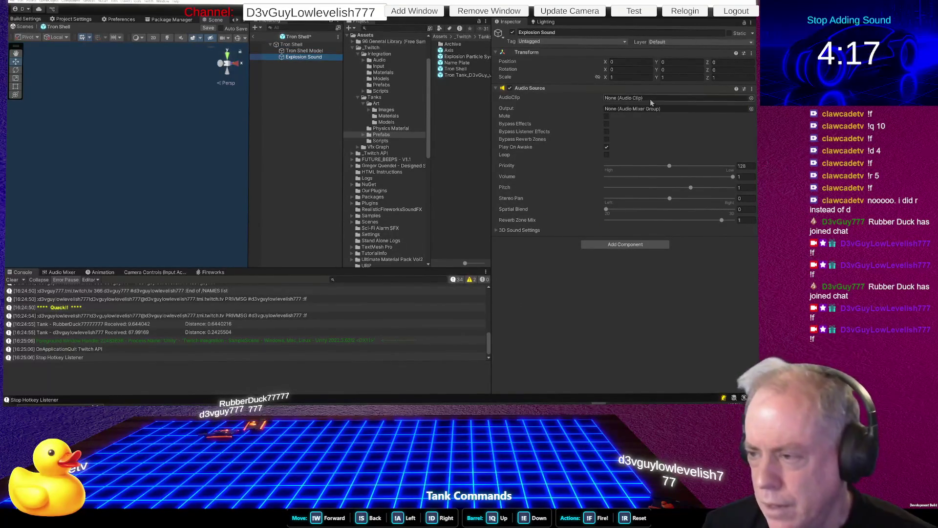
Preview RealisticFireworksSoundFX explosion clips, from explosion_near_01 to multiple_explosions_near_09
click(392, 209)
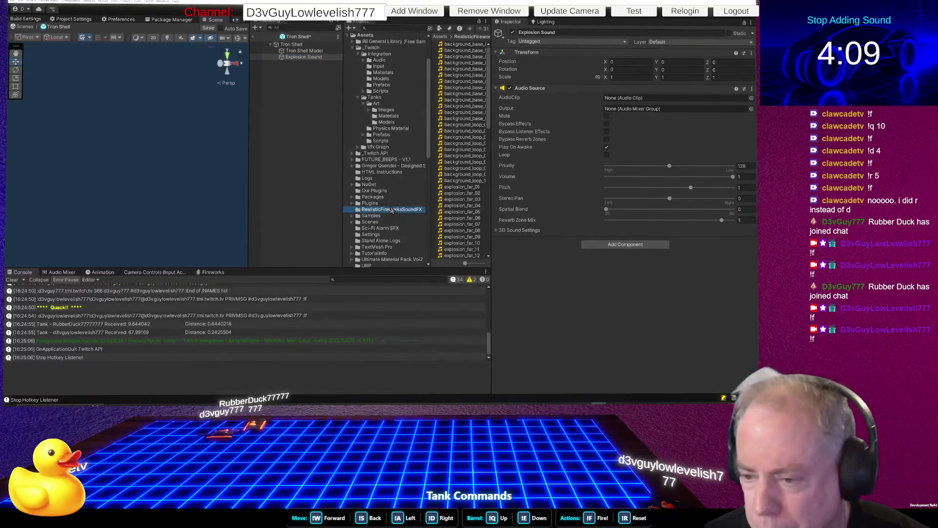
click(459, 194)
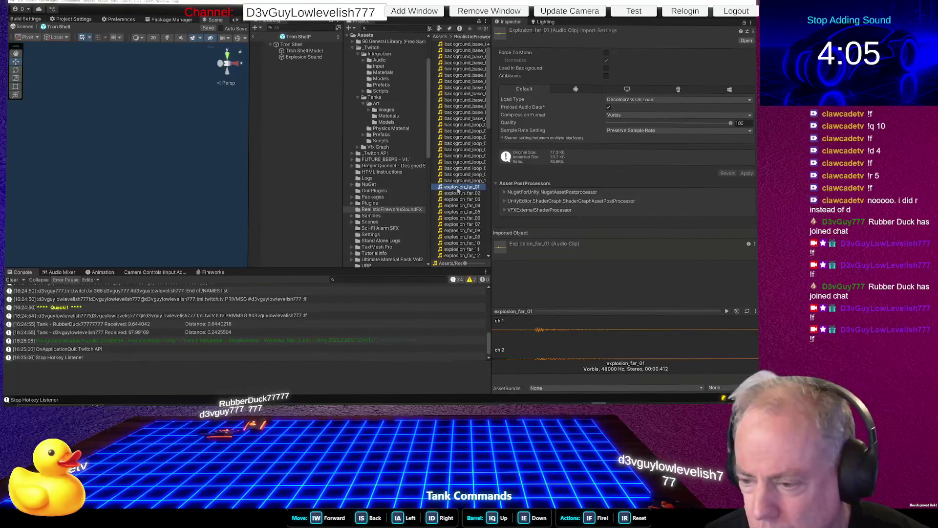
scroll(459, 188, down, 5)
click(463, 179)
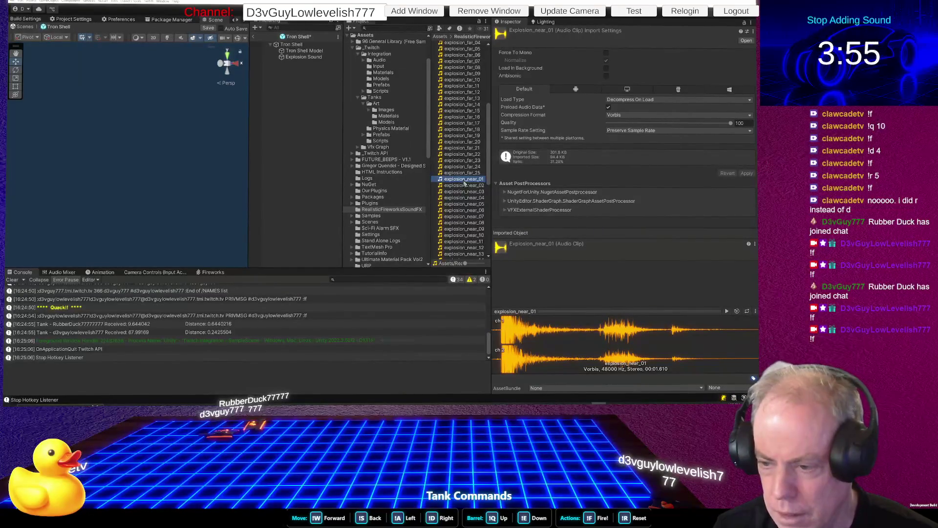
scroll(464, 184, down, 10)
click(464, 210)
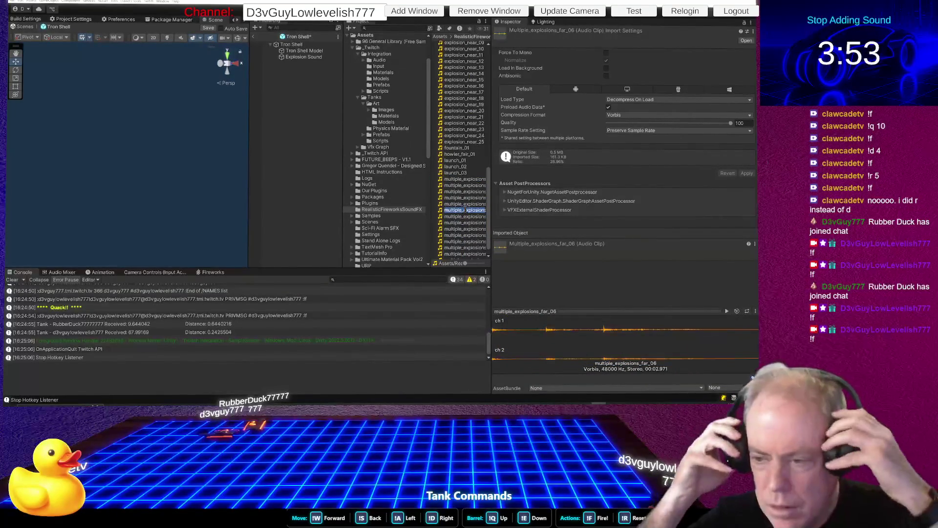
scroll(461, 203, down, 1)
click(459, 206)
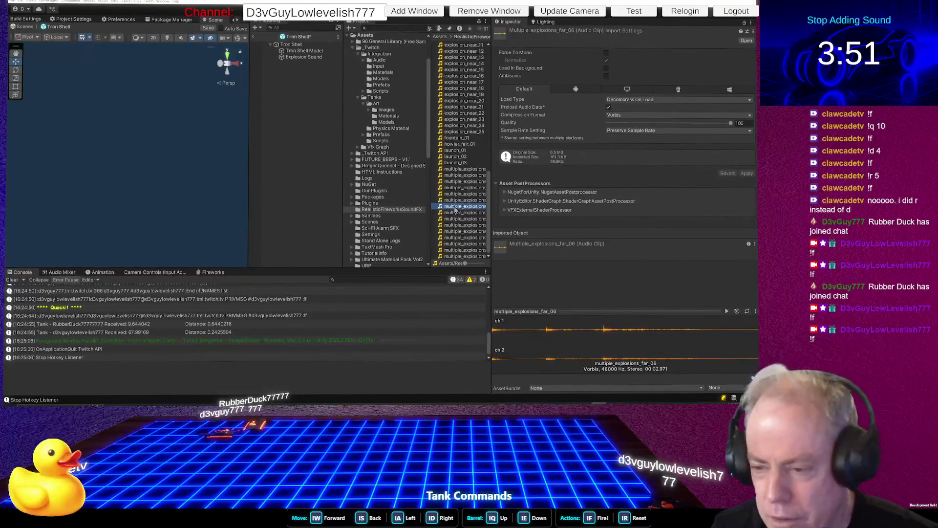
click(459, 182)
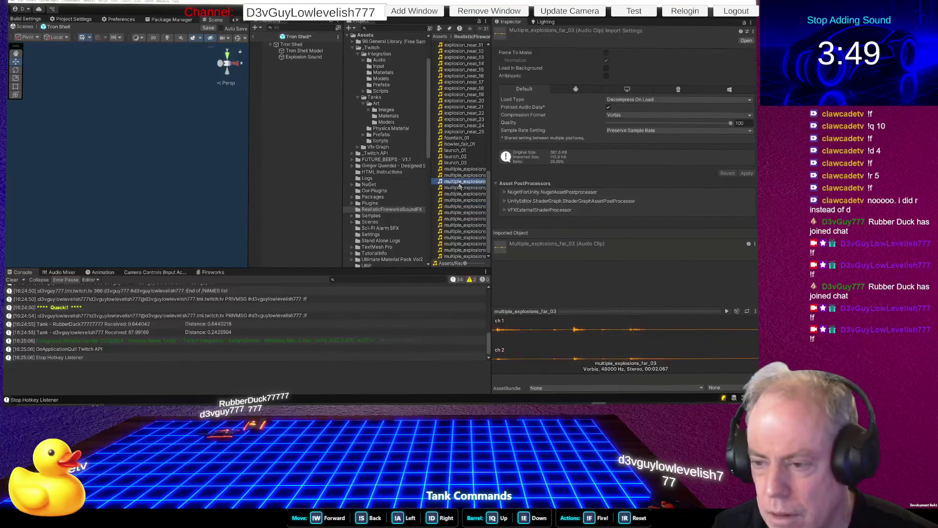
click(461, 170)
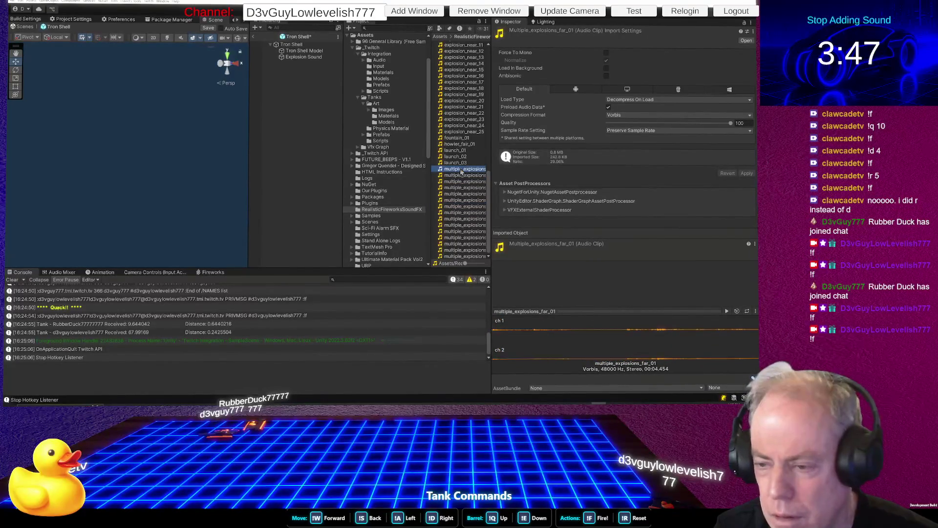
click(462, 237)
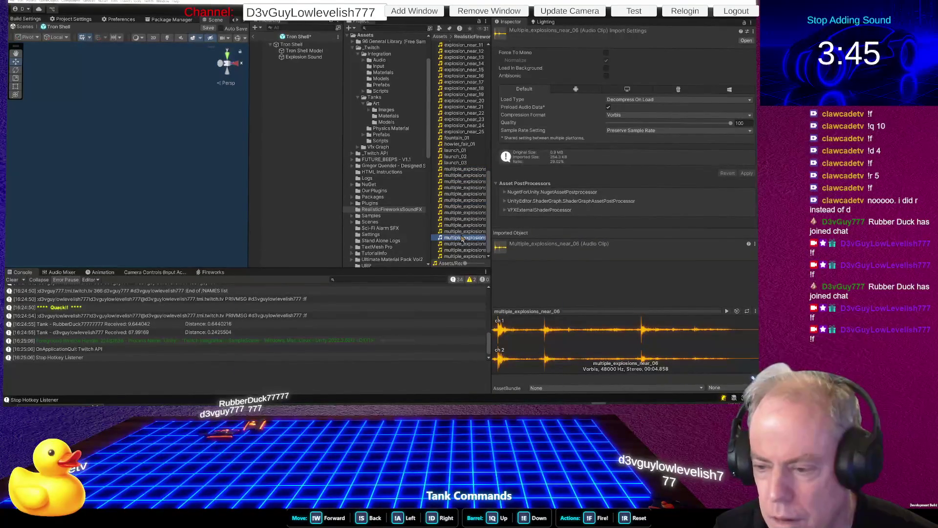
click(472, 255)
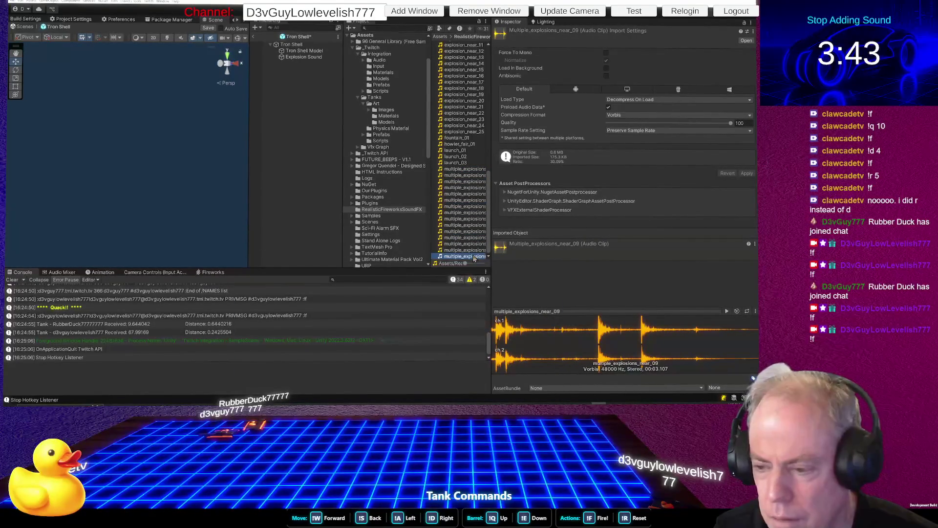
click(460, 169)
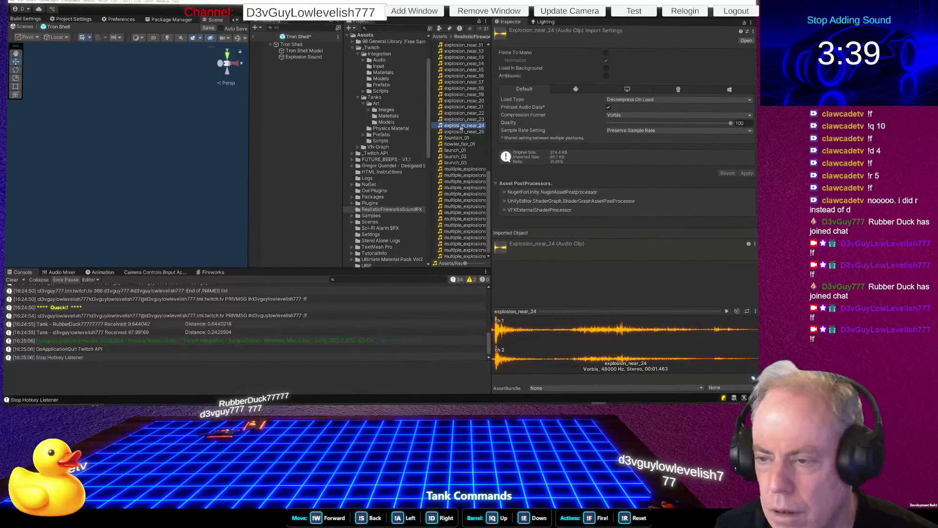
click(471, 108)
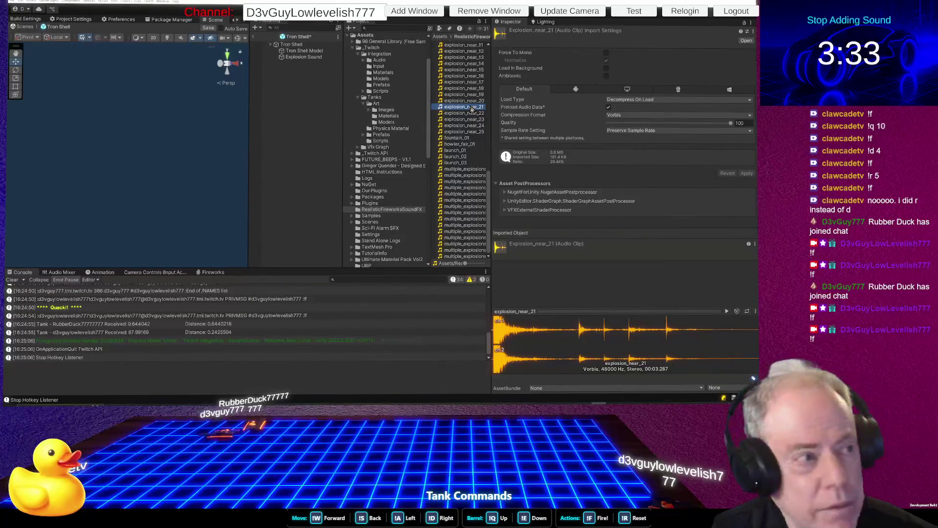
Assign explosion_near_23 as the Explosion Sound Audio Source's AudioClip
click(307, 57)
click(464, 125)
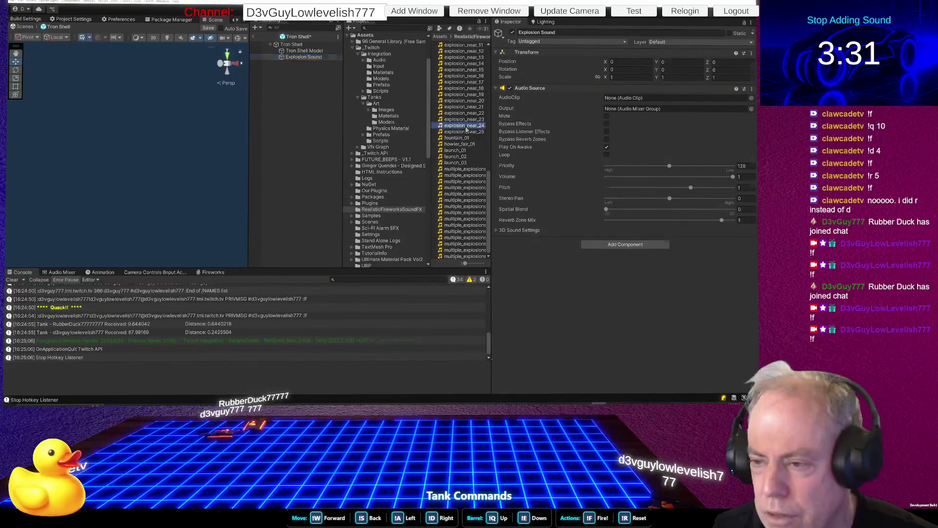
click(464, 120)
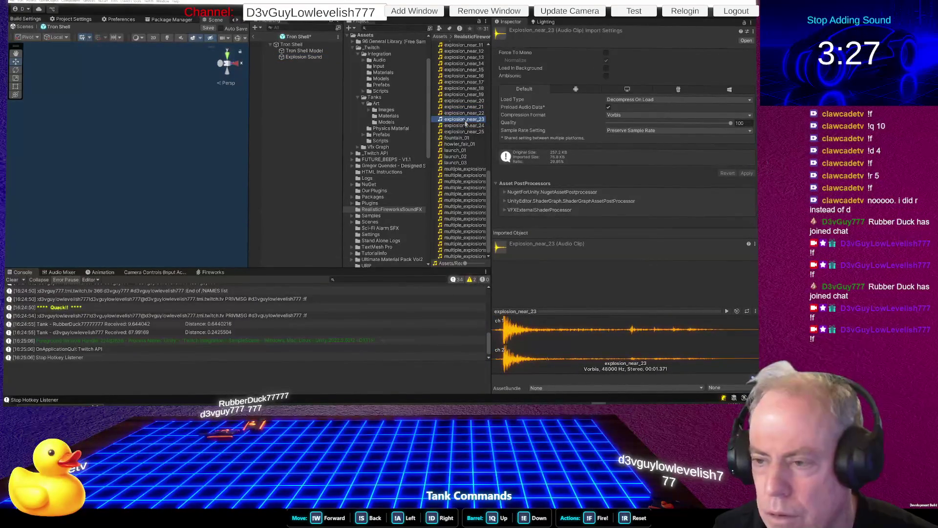
click(300, 57)
drag(463, 119, 626, 101)
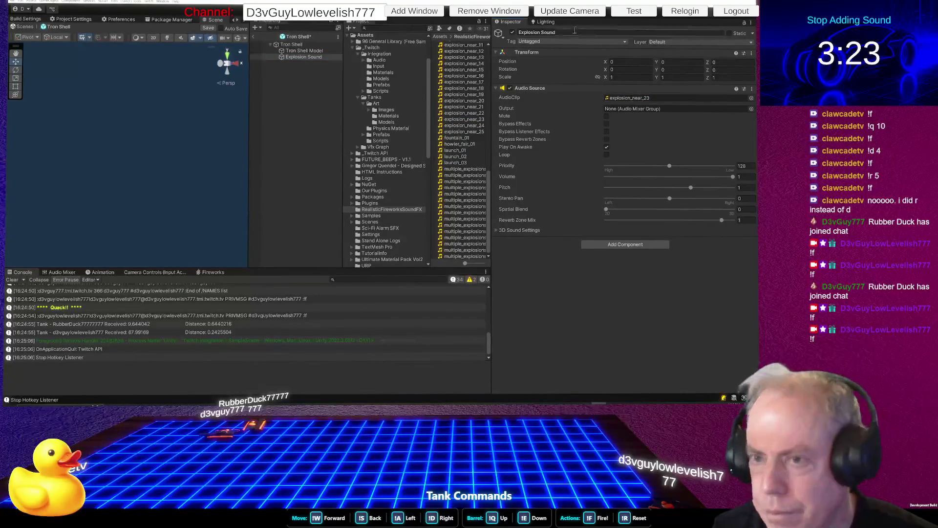
click(304, 45)
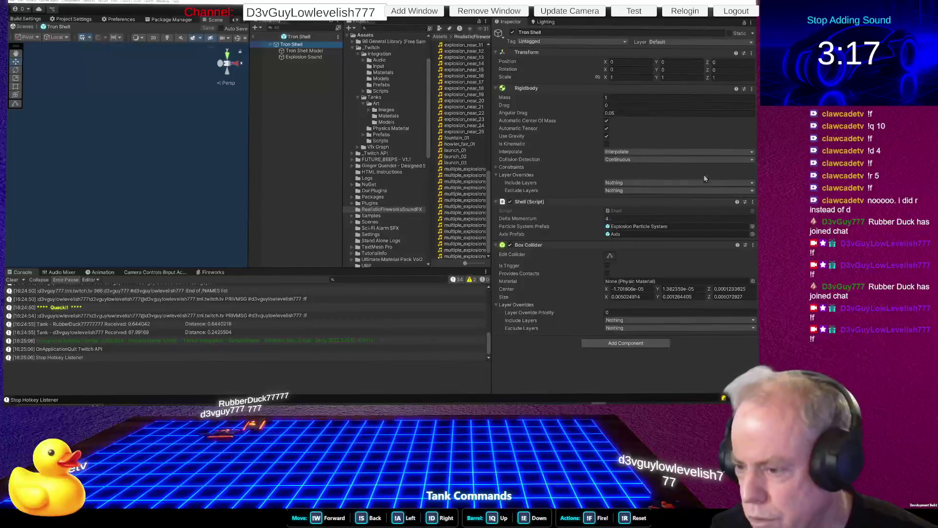
Add a [SerializeField] AudioSource explosionSound field to Shell.cs and save
double_click(648, 210)
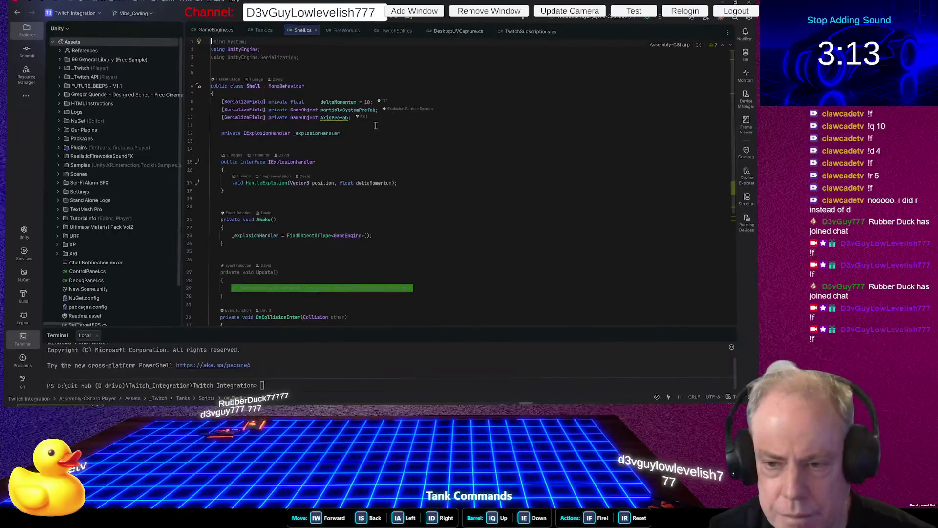
key(Return)
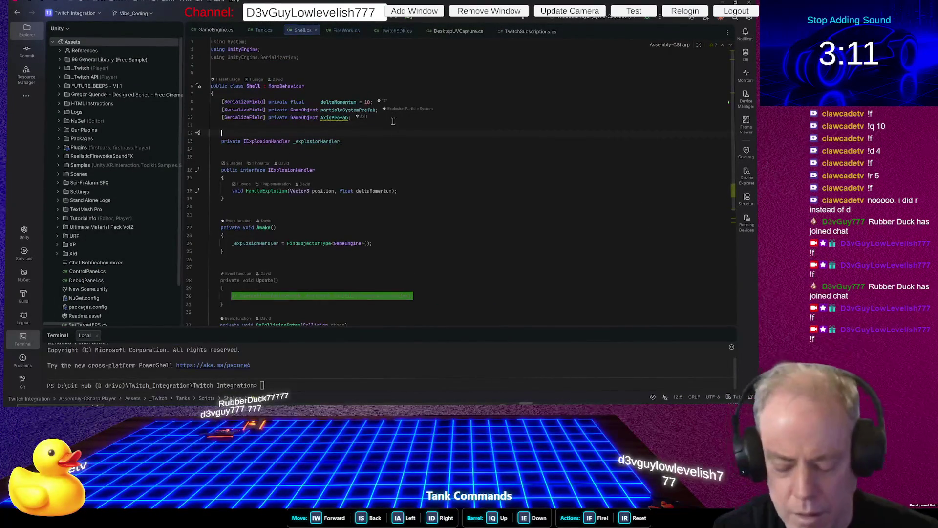
text([Ser)
key(Return)
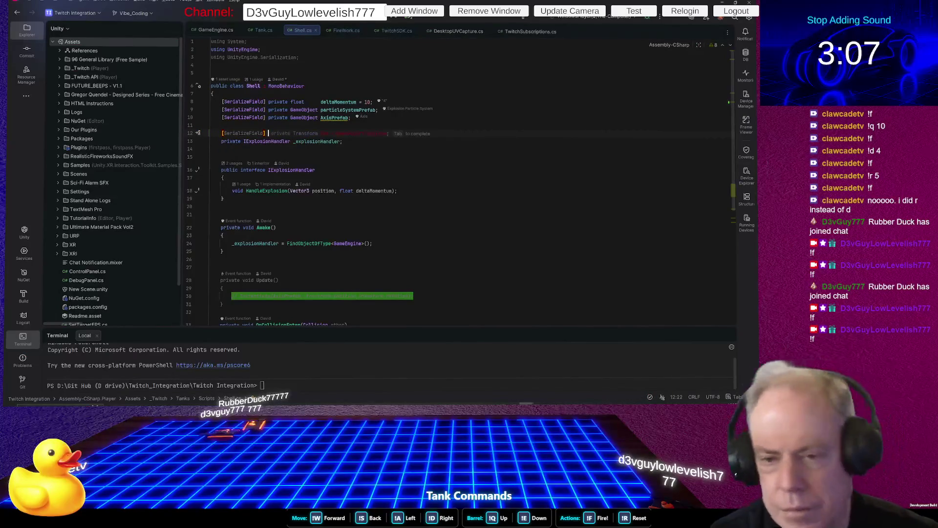
text(Aud)
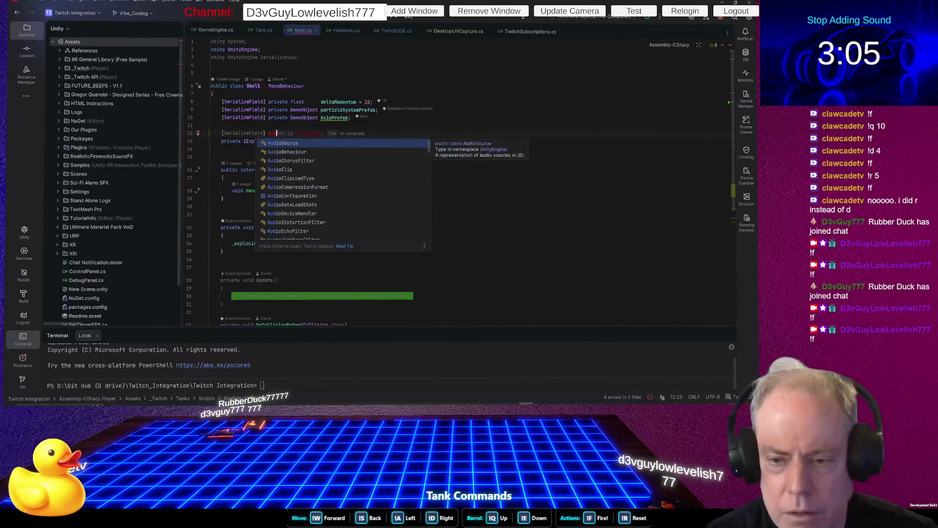
key(Return)
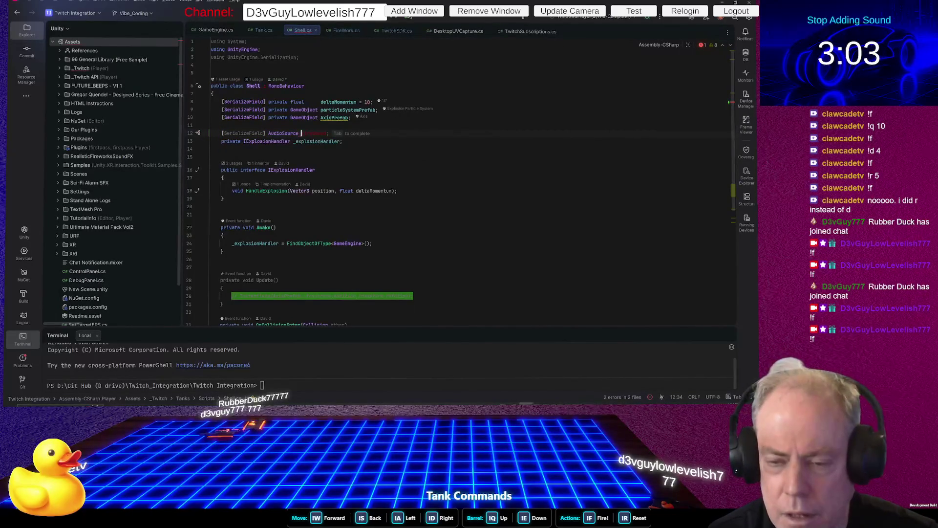
text(ex)
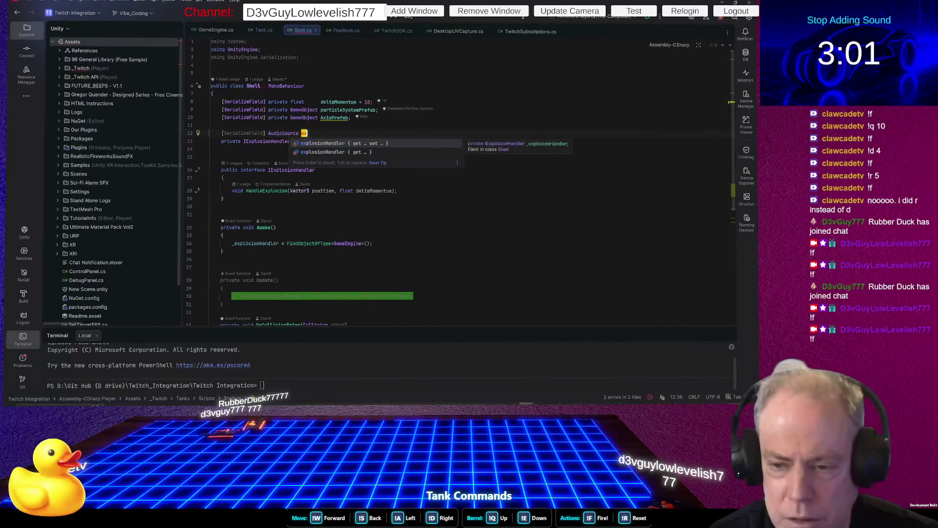
text(plosion)
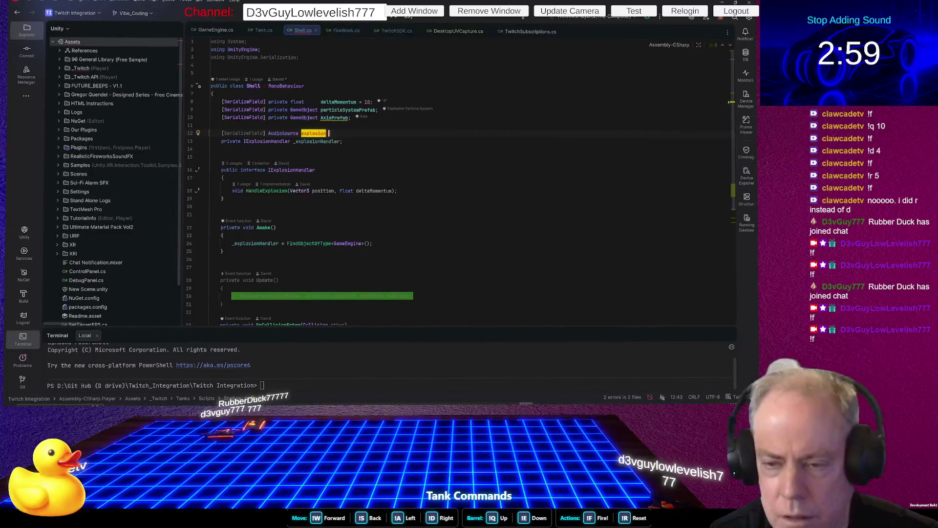
text(Sound;)
key(ctrl+s)
Tidy the new explosionSound line's alignment and let Unity recompile
key(alt+Tab)
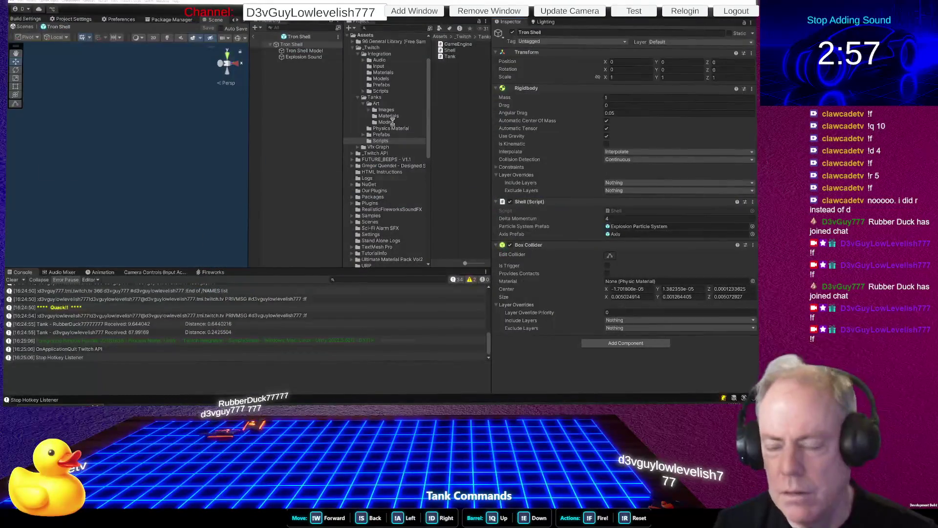
key(alt+Tab)
key(Up)
key(End)
key(Delete)
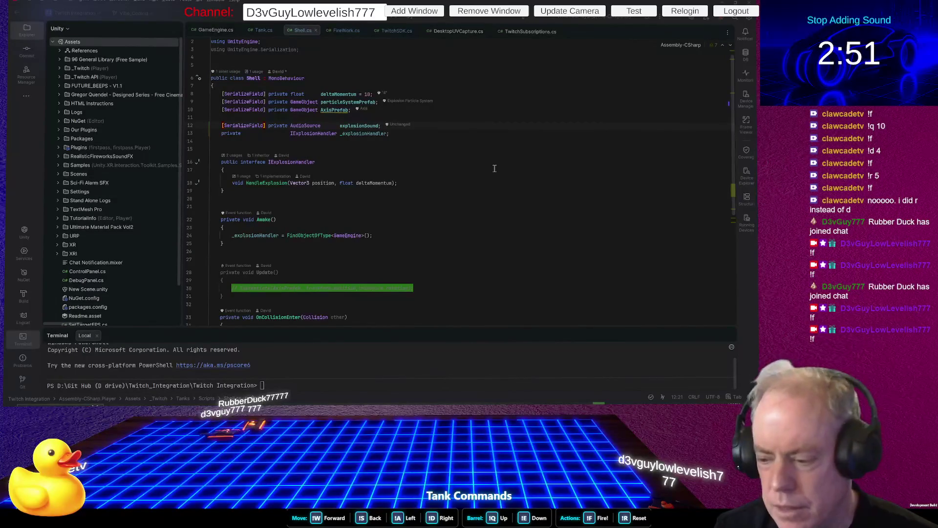
key(alt+Tab)
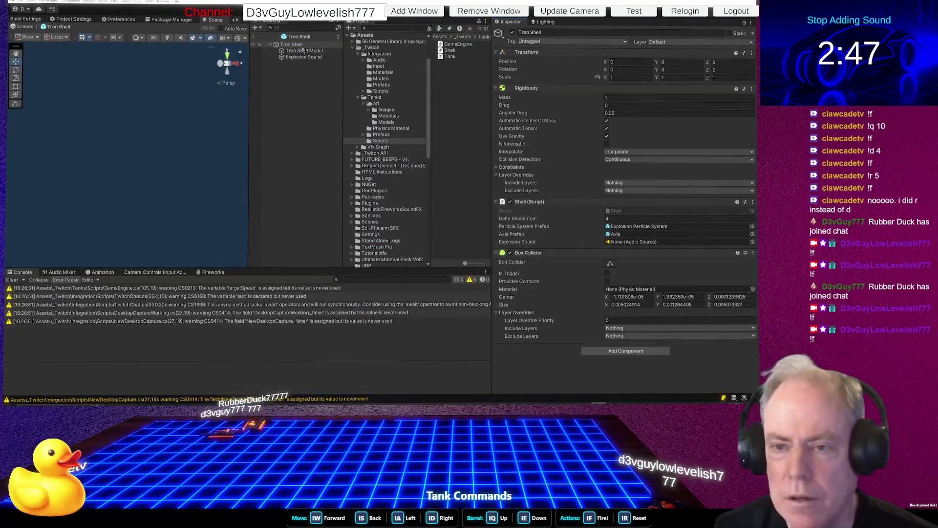
Link the Explosion Sound child to the Shell (Script) Explosion Sound slot on Tron Shell
mouse_move(321, 58)
mouse_down()
mouse_move(623, 247)
mouse_move(635, 239)
mouse_up()
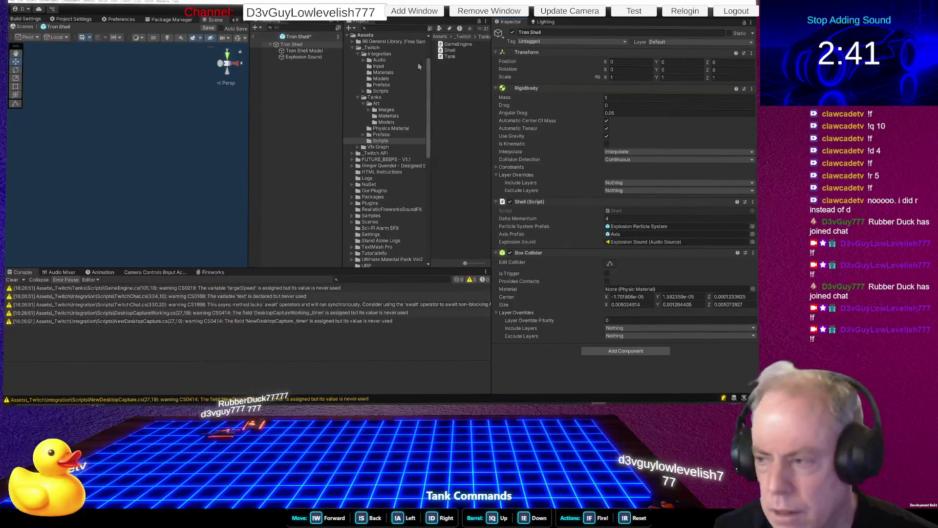
key(alt+Tab)
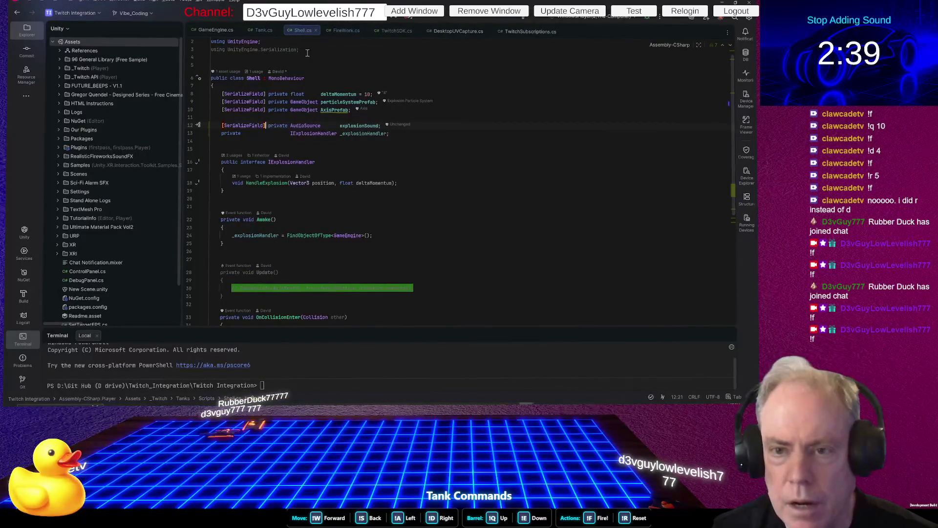
Search Shell.cs for 'fire' and insert a blank line above particleSystem.Play() in OnCollisionEnter
key(ctrl+f)
text(fire)
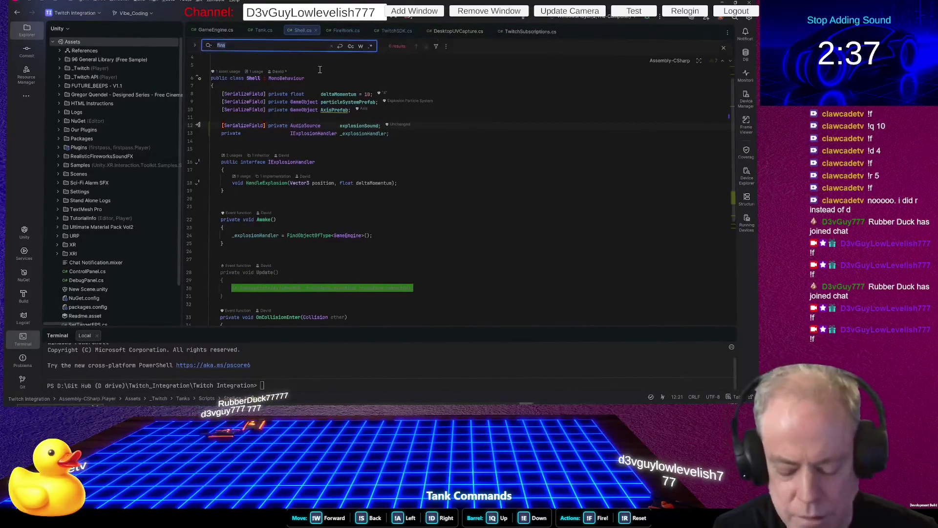
scroll(320, 70, down, 7)
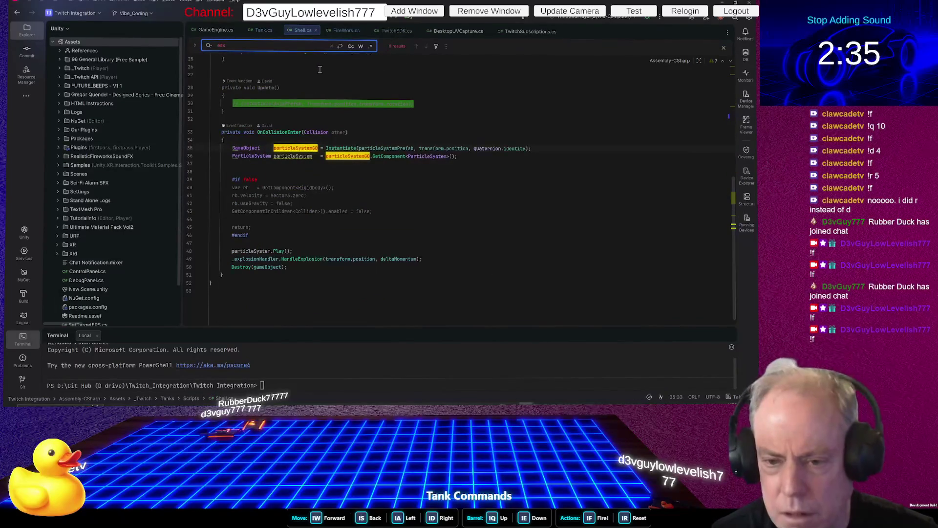
click(355, 127)
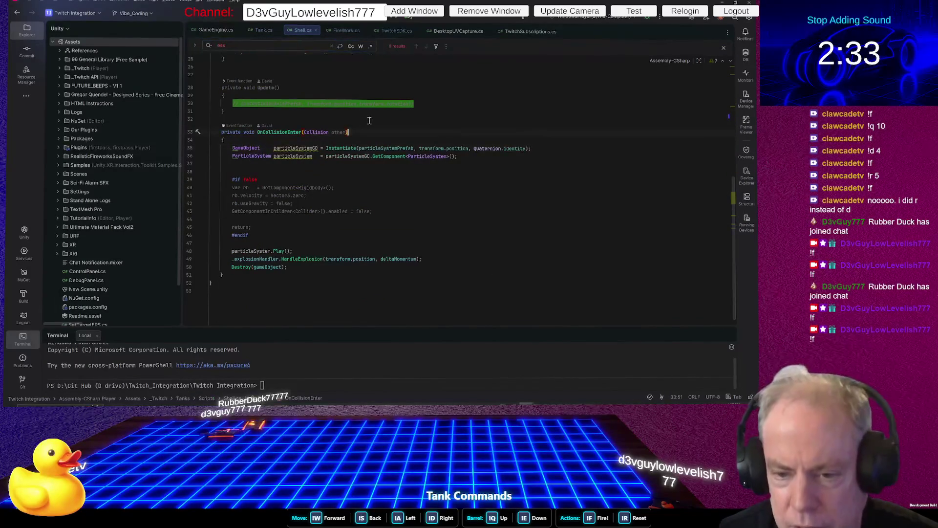
click(341, 240)
key(Return)
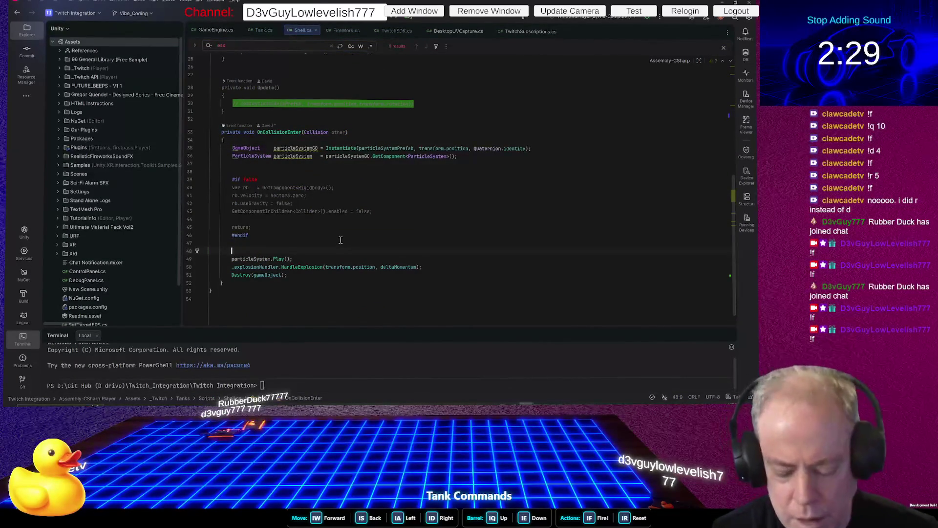
Use autocomplete to add explosionSound.PlayOneShot(explosionSound.clip) there, then return to Unity
text(explosionHand.pla)
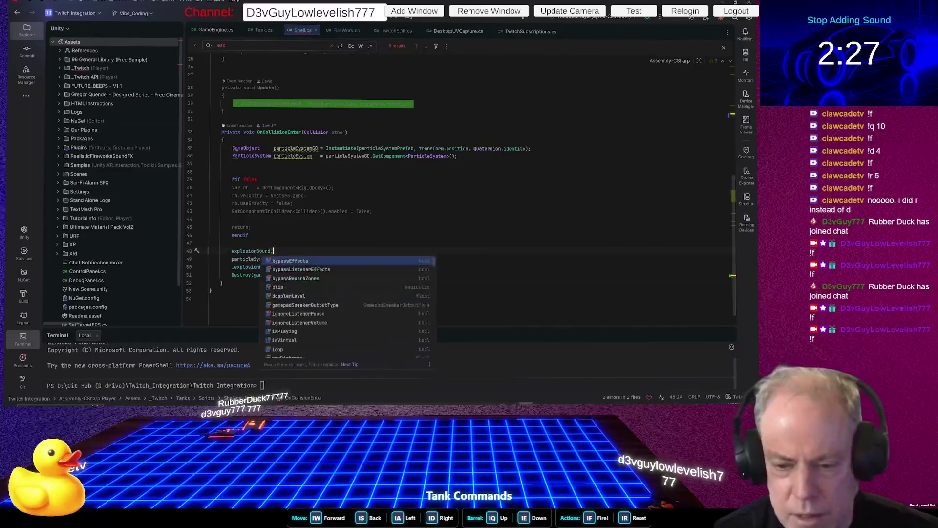
text(yOne)
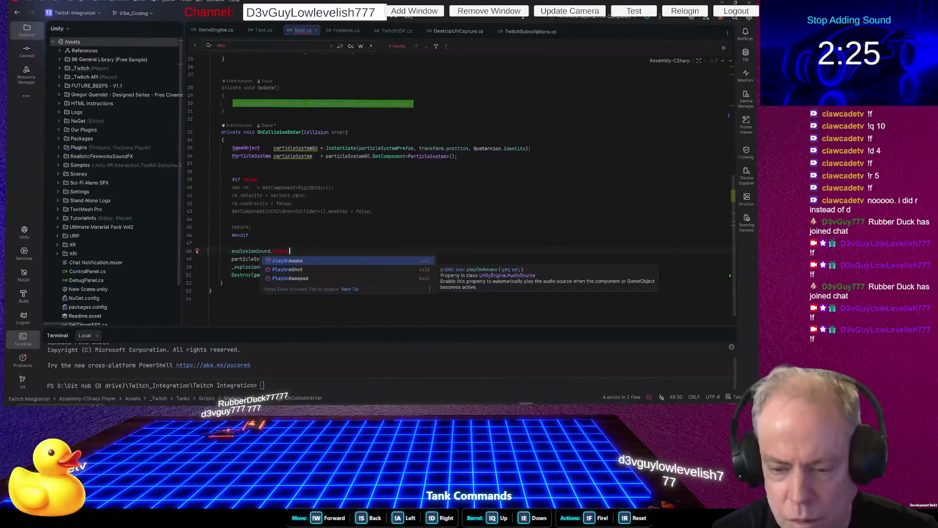
key(Return)
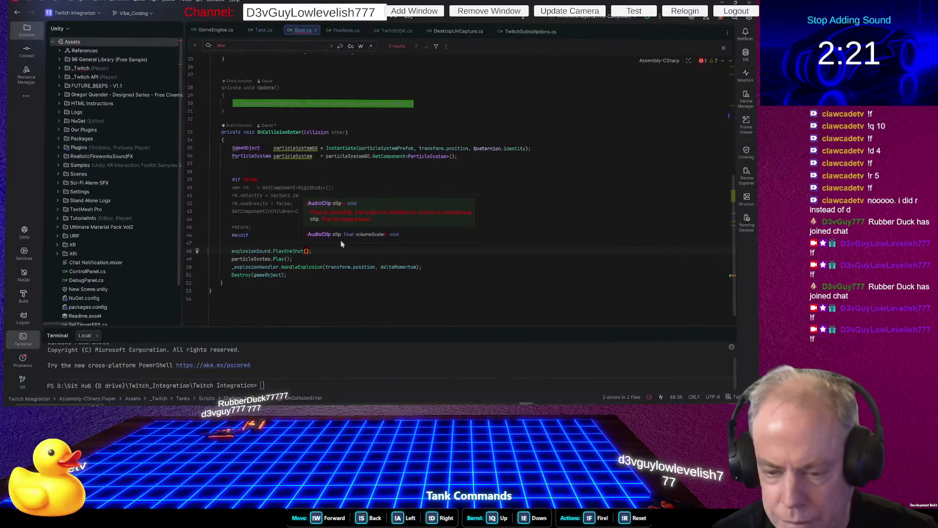
text(e)
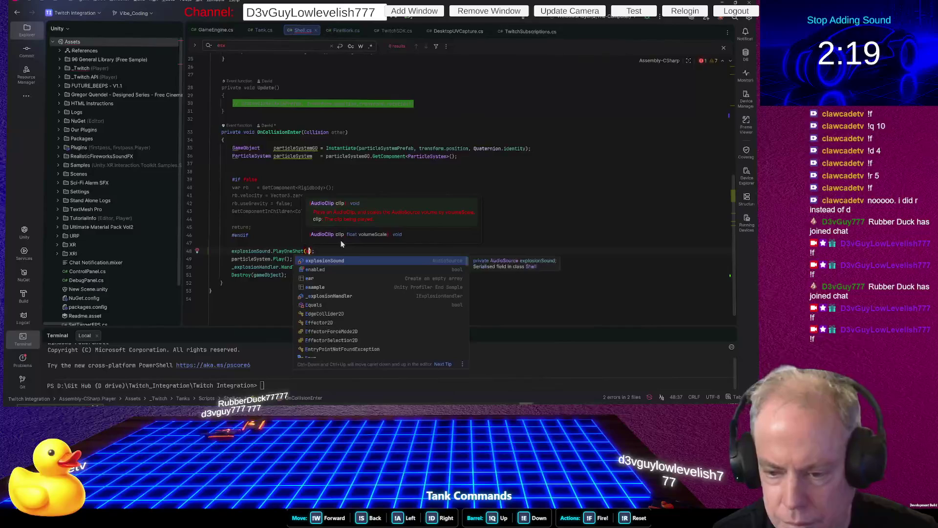
key(Return)
text(.)
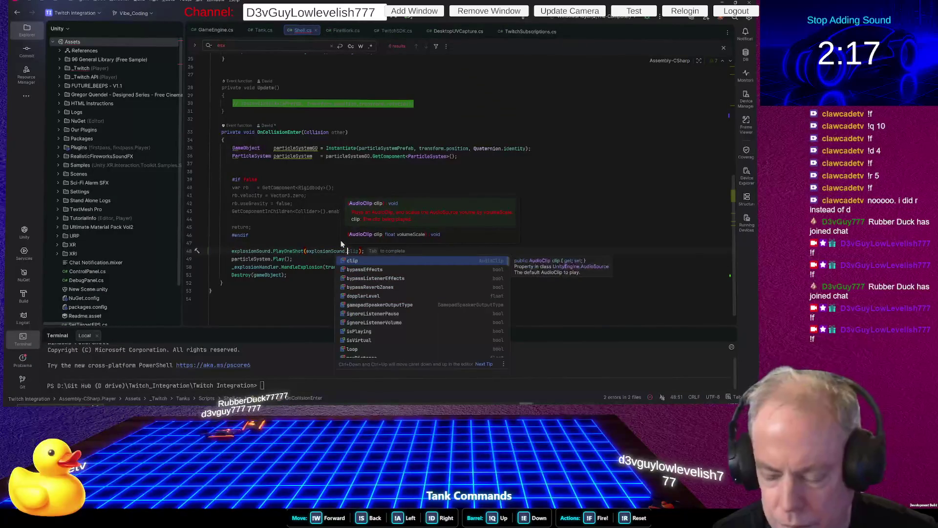
key(Return)
key(alt+Tab)
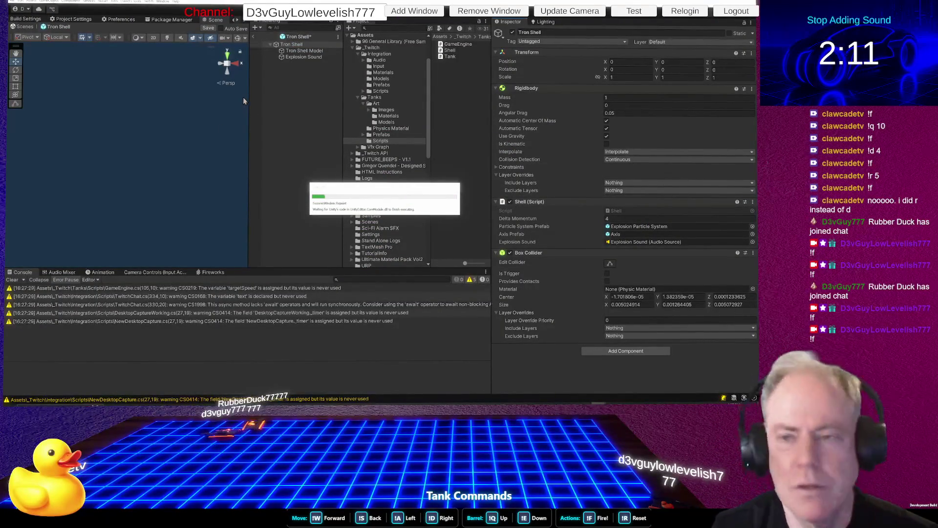
Save the Tron Shell prefab with Ctrl+S once the updated Shell.cs finishes recompiling
key(ctrl+s)
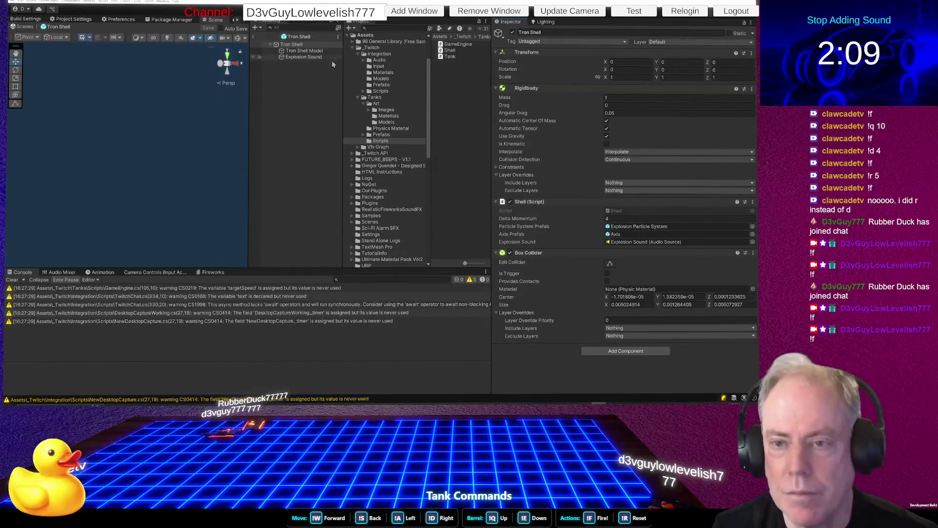
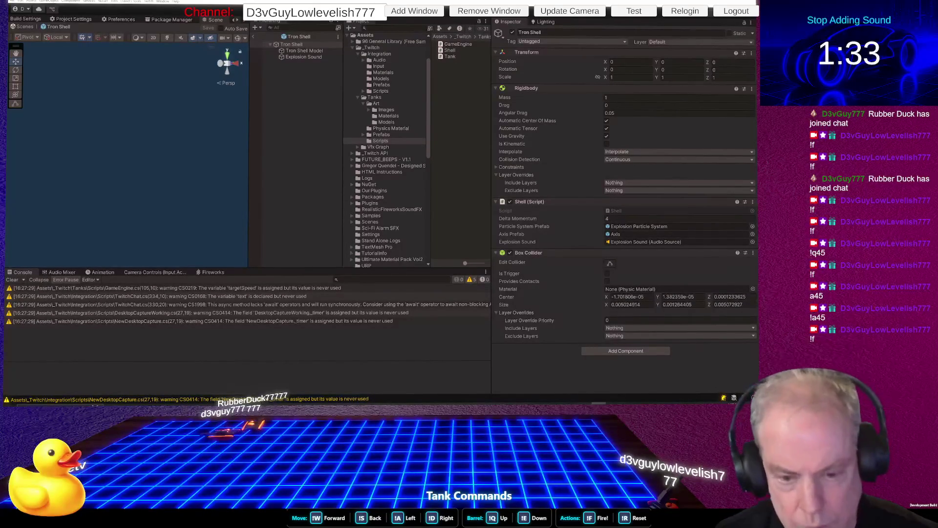
Play-test the tank scene and inspect the Tron Shell and its Explosion Sound object
key(ctrl+p)
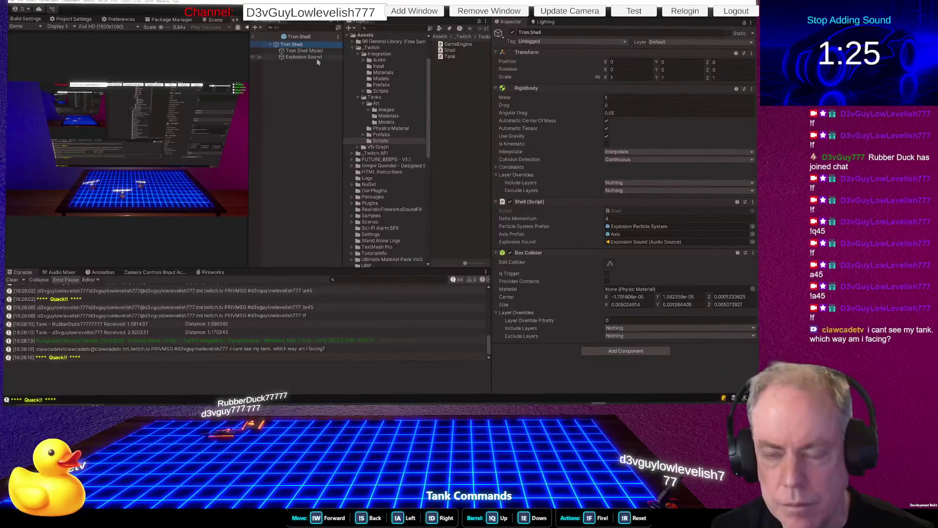
click(310, 57)
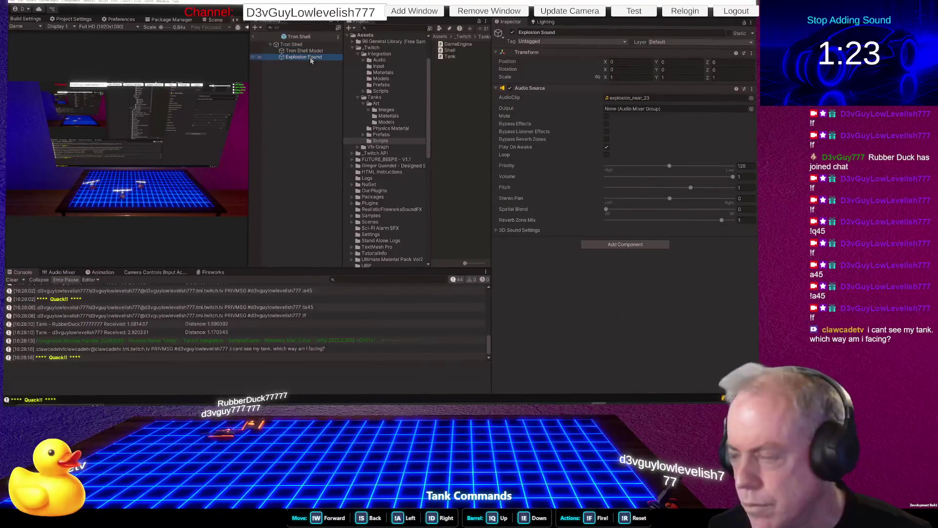
click(300, 45)
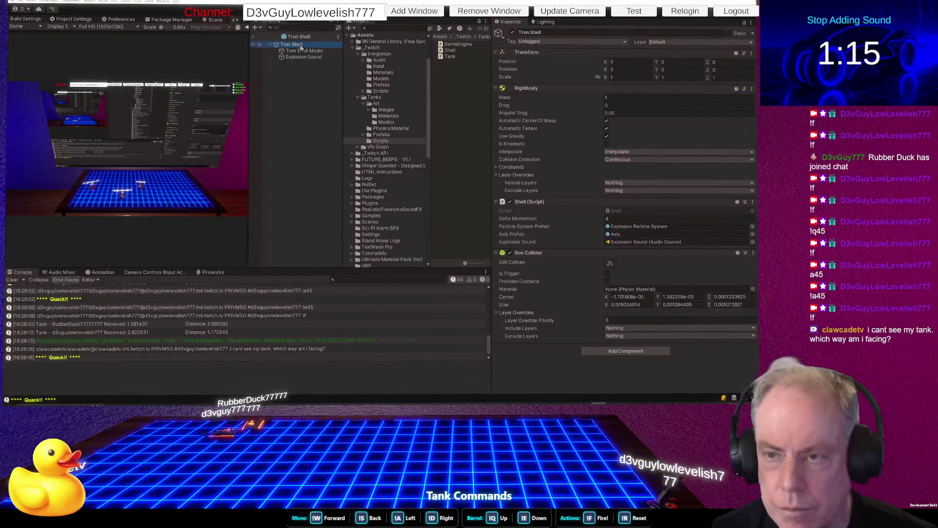
Stop the game and go to line 48 of Shell.cs in Rider, where explosionSound is used
key(ctrl+p)
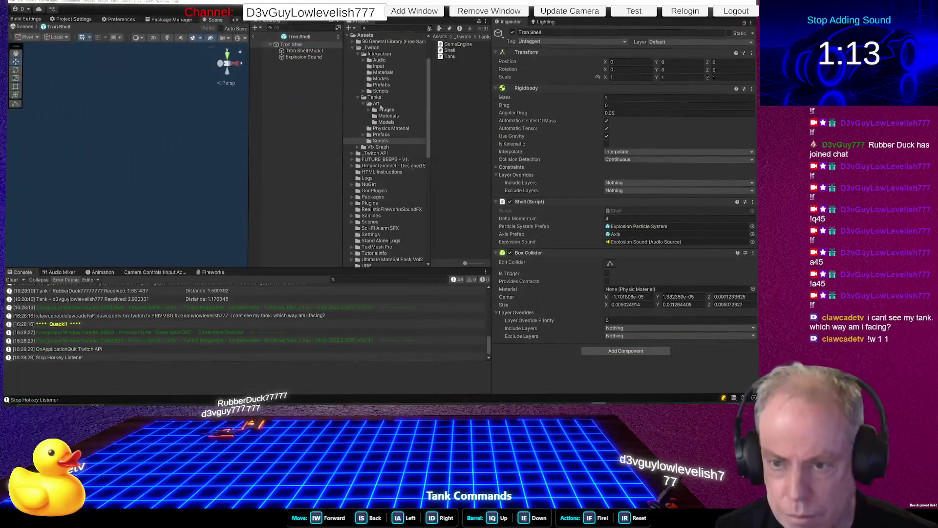
key(alt+Tab)
click(422, 250)
click(258, 252)
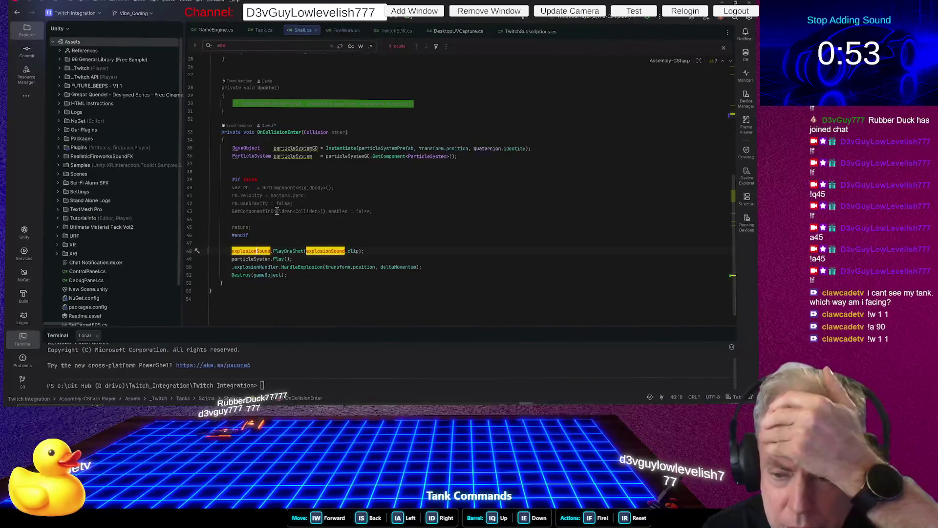
Insert blank lines above the Destroy(gameObject) call in Shell.cs
key(End)
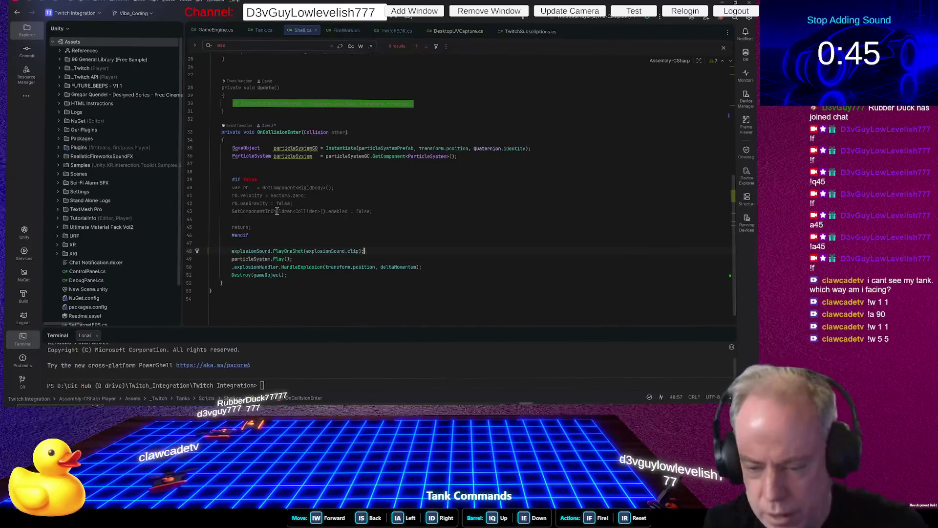
key(Down)
key(Down)
key(Down)
key(Home)
key(Return)
key(Return)
key(Return)
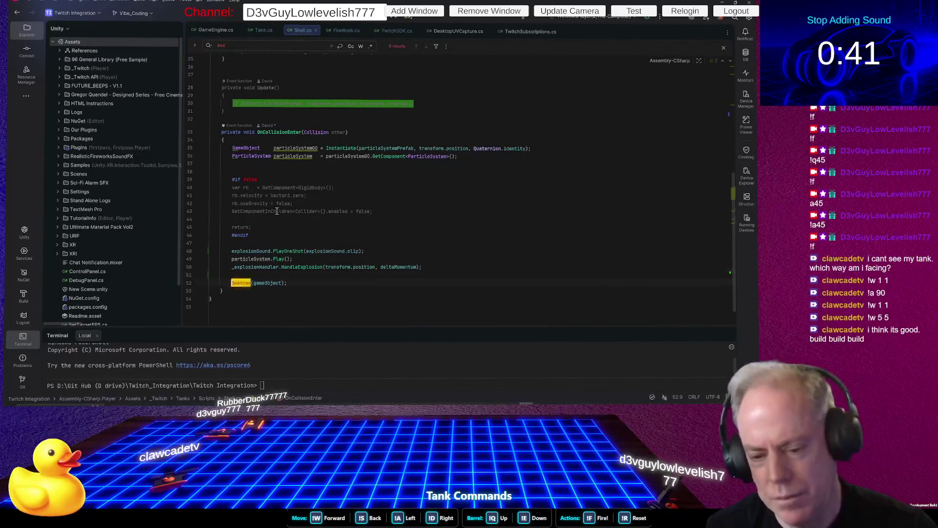
key(Up)
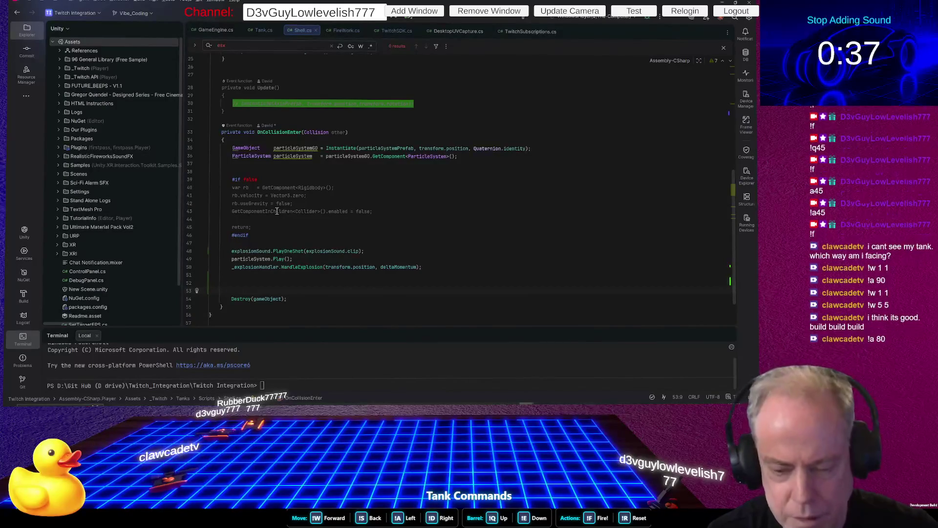
Declare an IEnumerable DestroyIt() method above Destroy(gameObject)
text(ien)
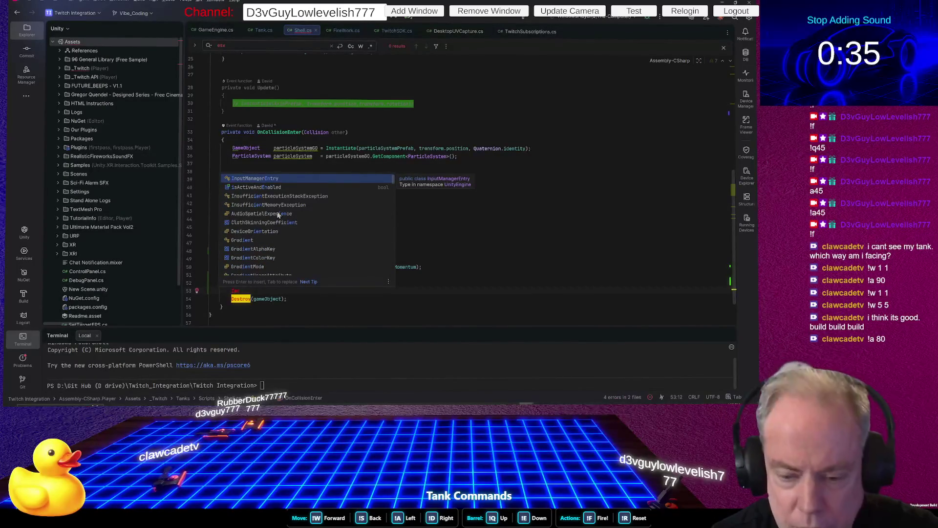
text(um)
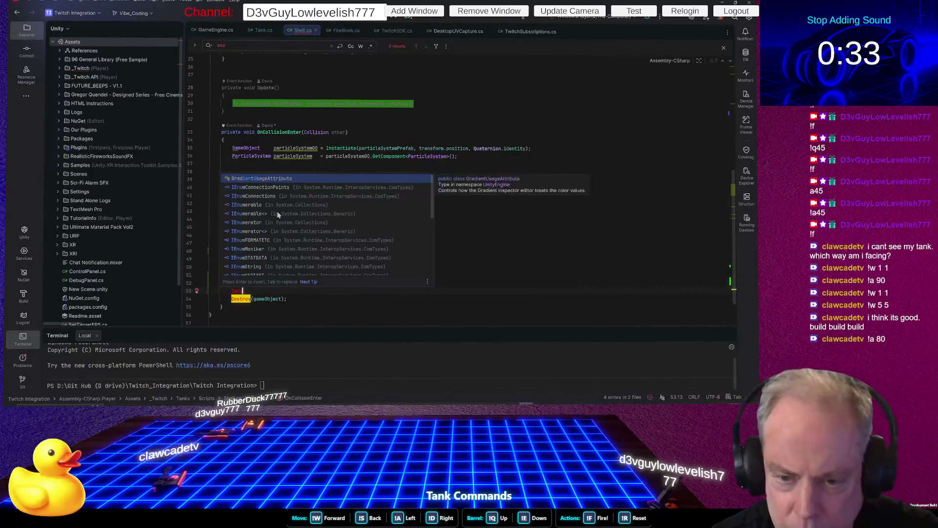
key(Down)
key(Down)
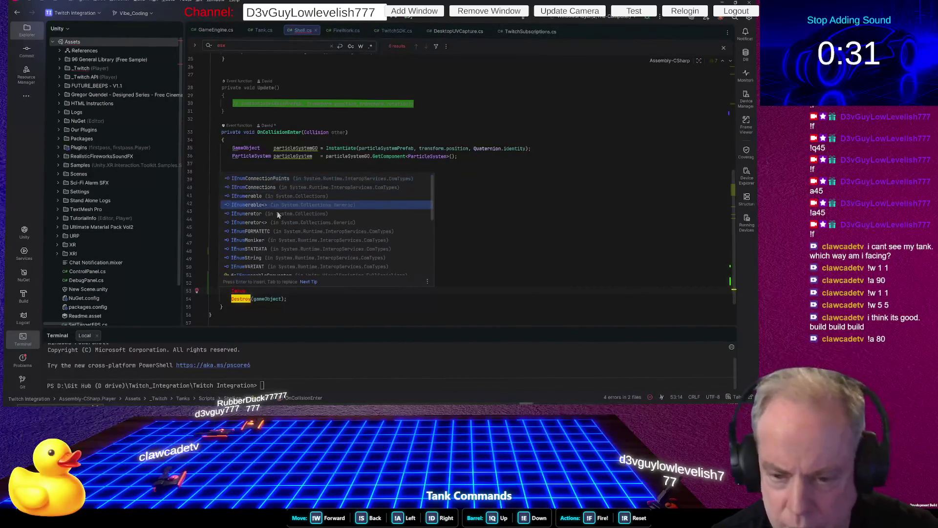
key(Down)
key(Up)
key(Return)
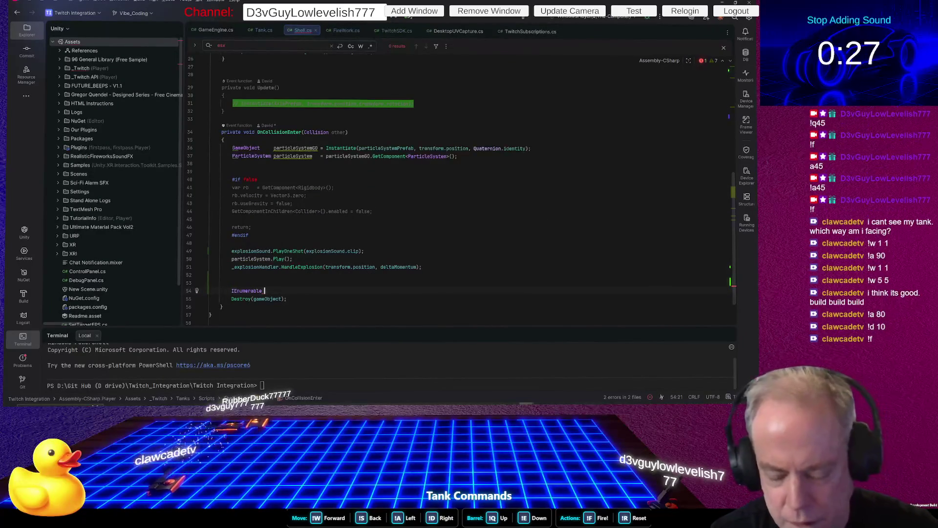
text(DestroyIt()
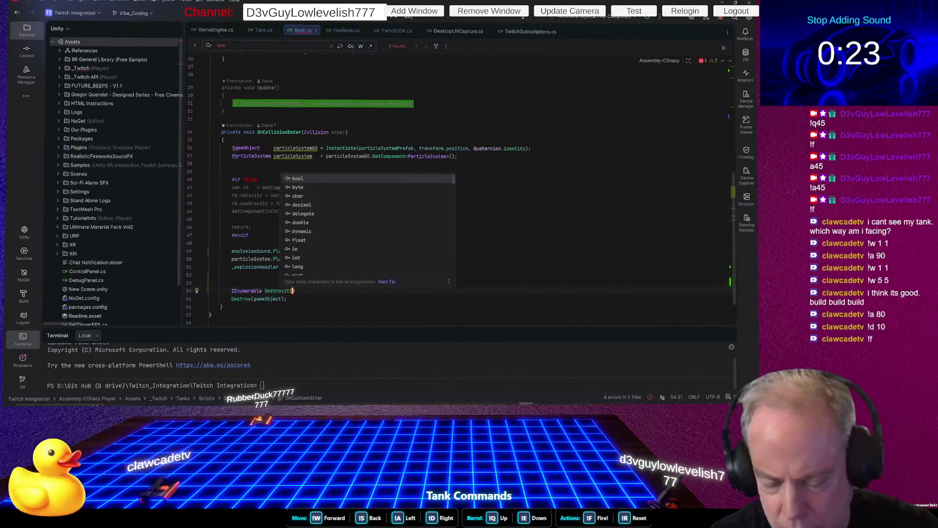
text())
key(Return)
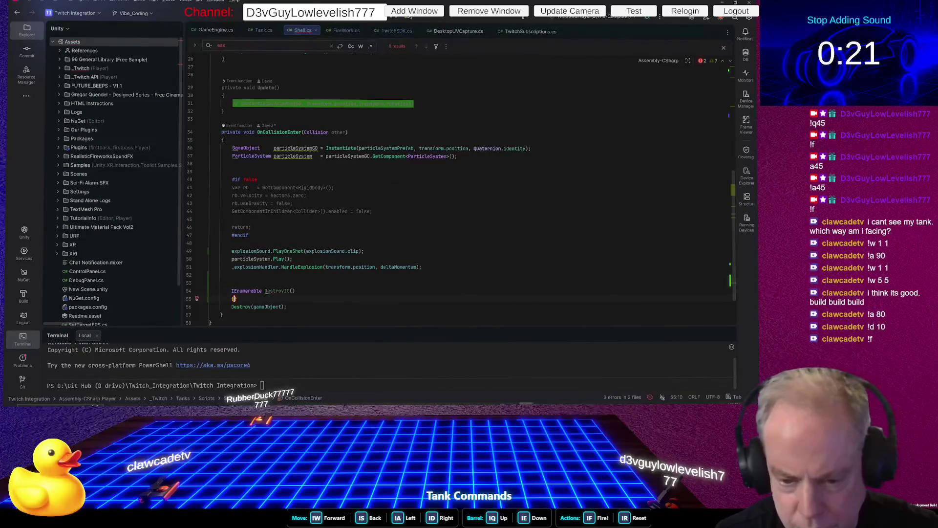
Wrap Destroy(gameObject) in DestroyIt()'s brace block, removing the extra closing brace
text({)
key(Return)
click(233, 309)
key(BackSpace)
key(BackSpace)
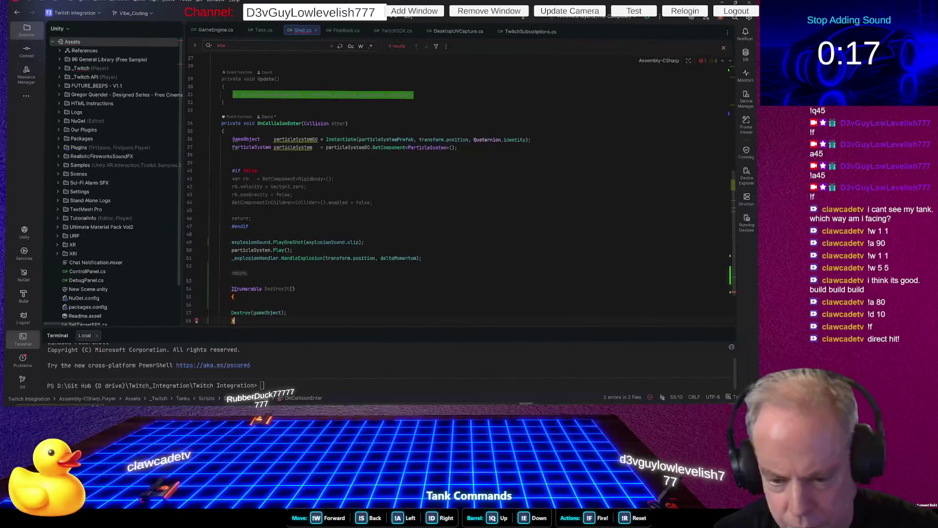
click(209, 280)
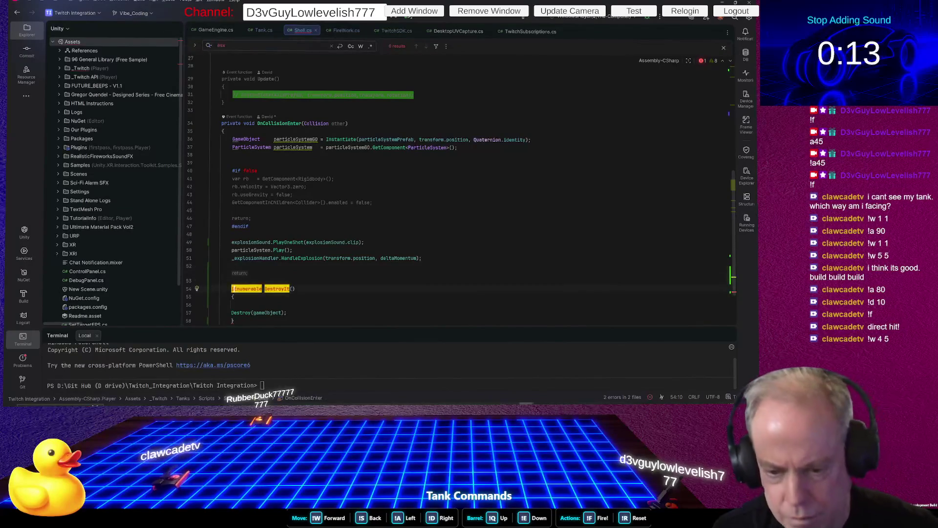
key(ctrl+End)
click(209, 235)
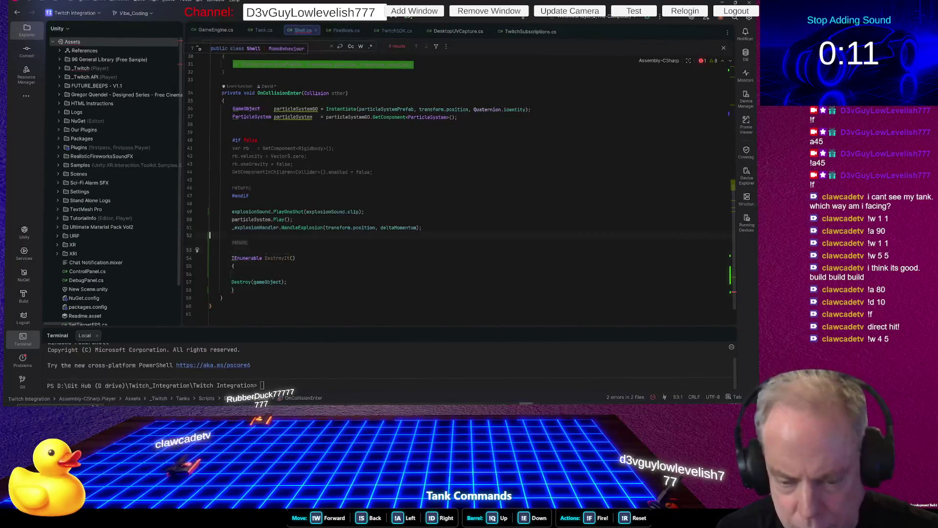
Add a StartCoroutine(DestroyIt, 3); call on a new line 53
key(Return)
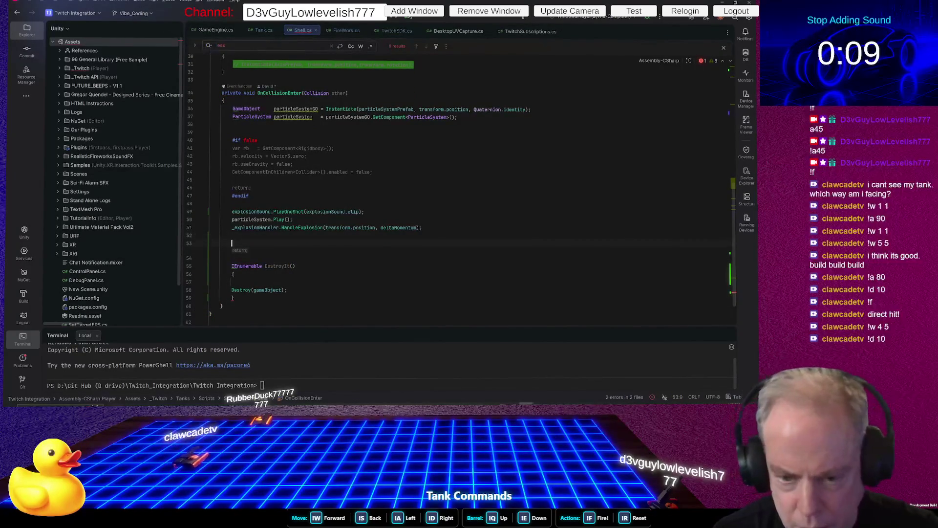
text(startC)
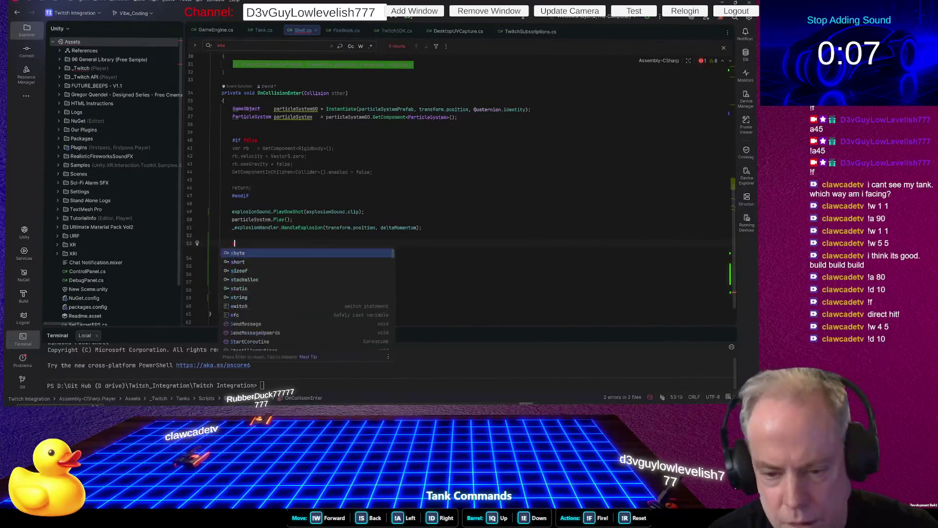
key(Return)
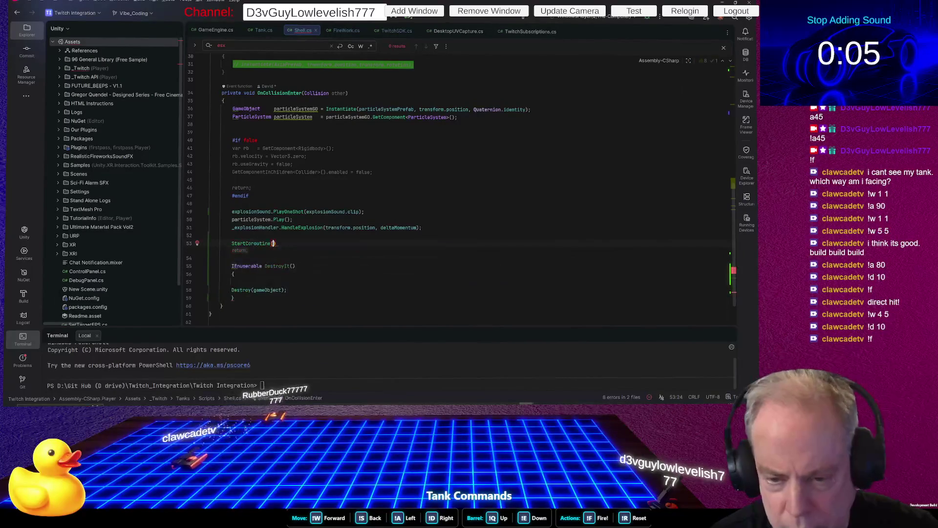
text(d)
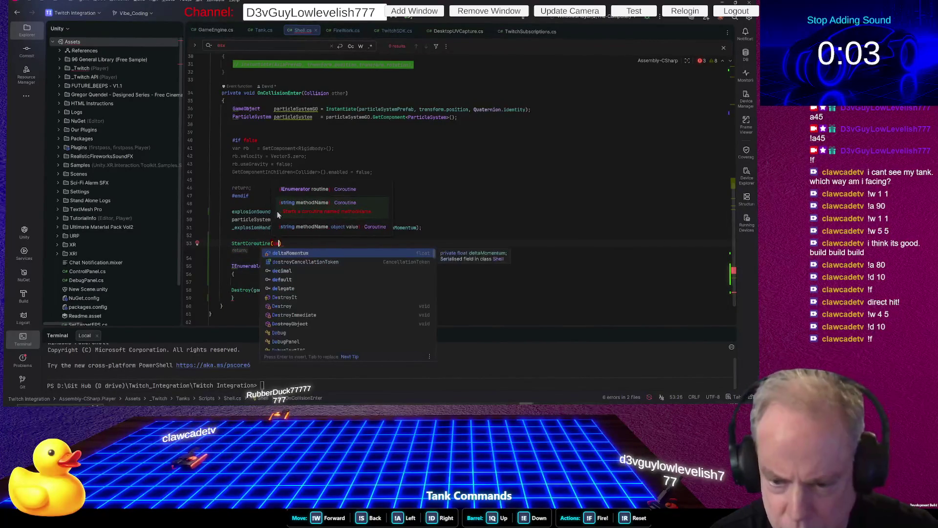
text(est)
key(Return)
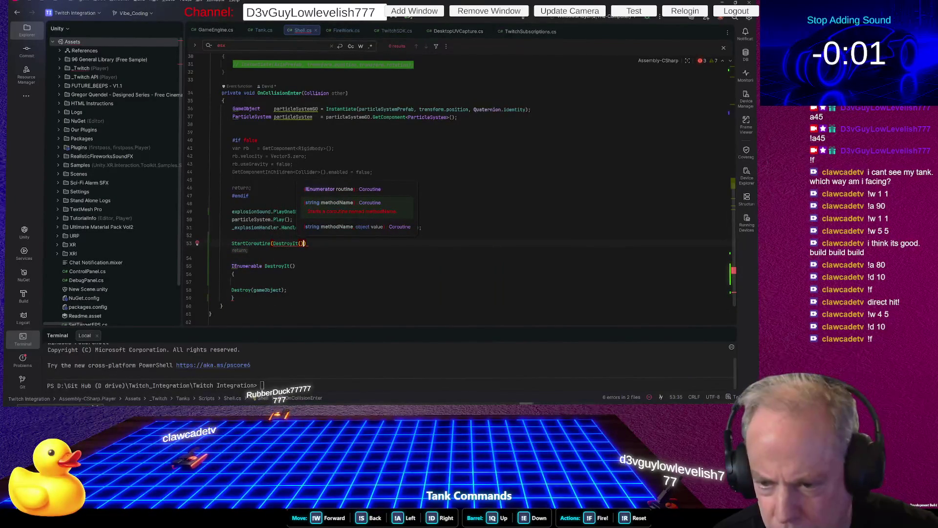
key(BackSpace)
text(, )
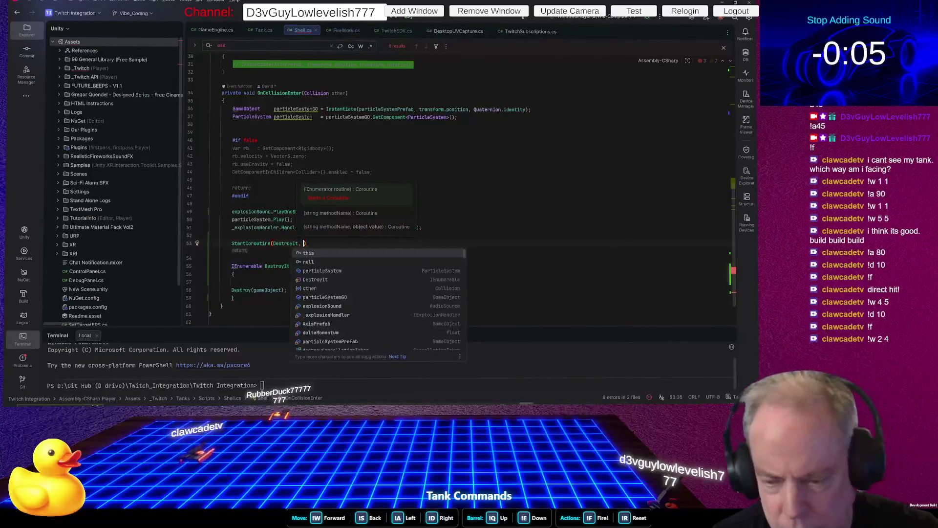
text(3))
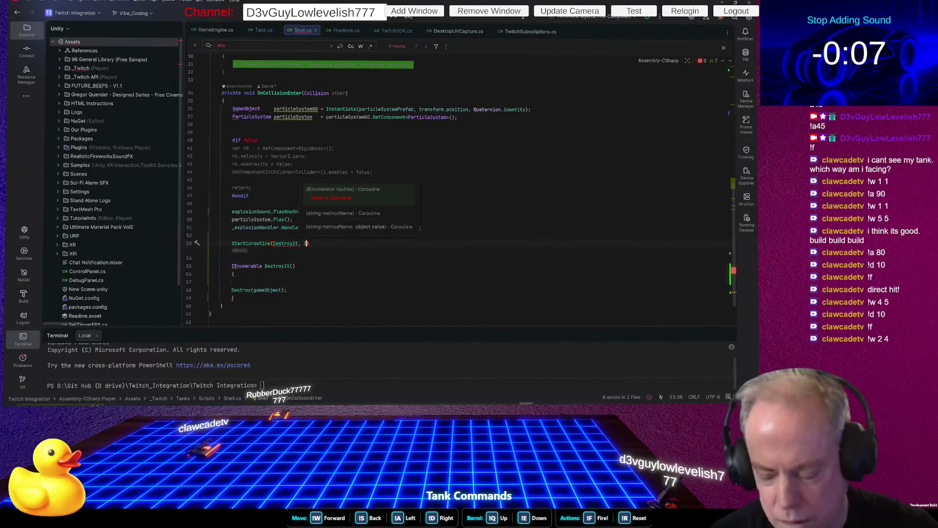
text(;)
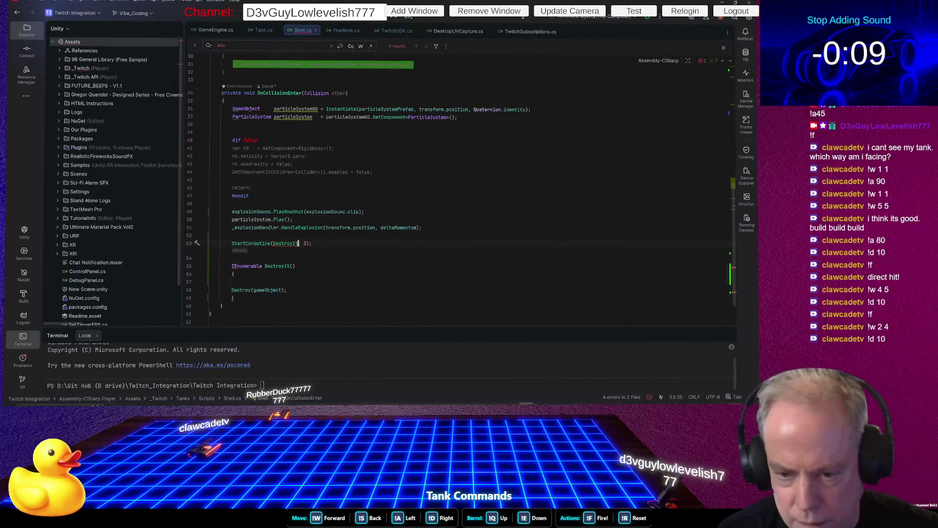
Wrap the DestroyIt argument in a nameof(...) expression
click(273, 243)
text(name)
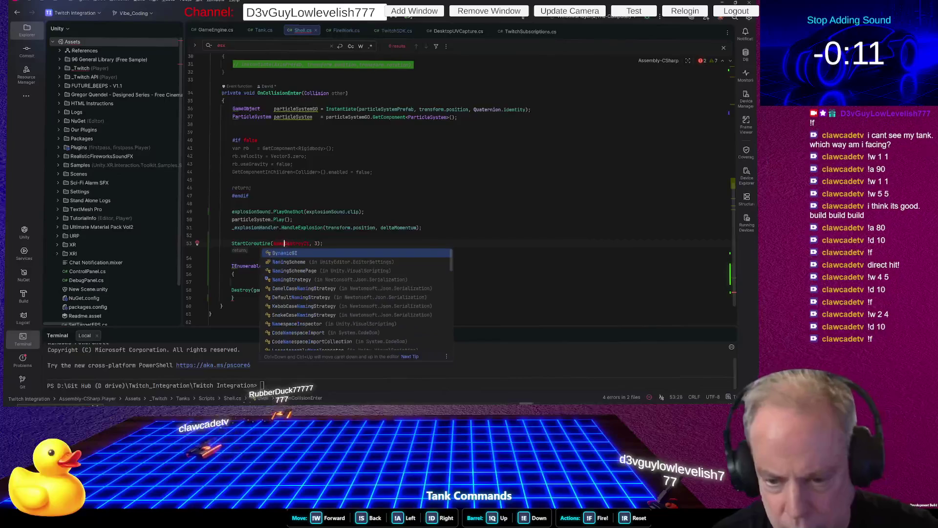
text(of)
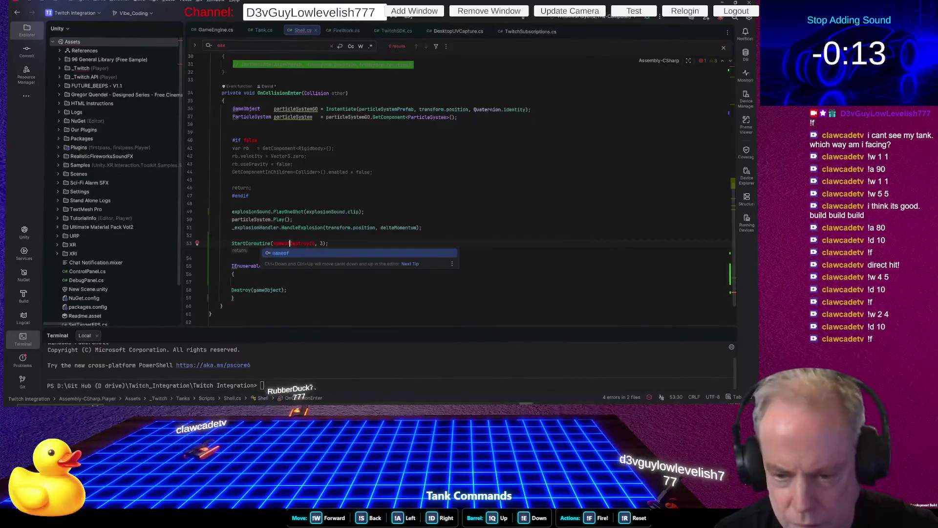
text(()
key(BackSpace)
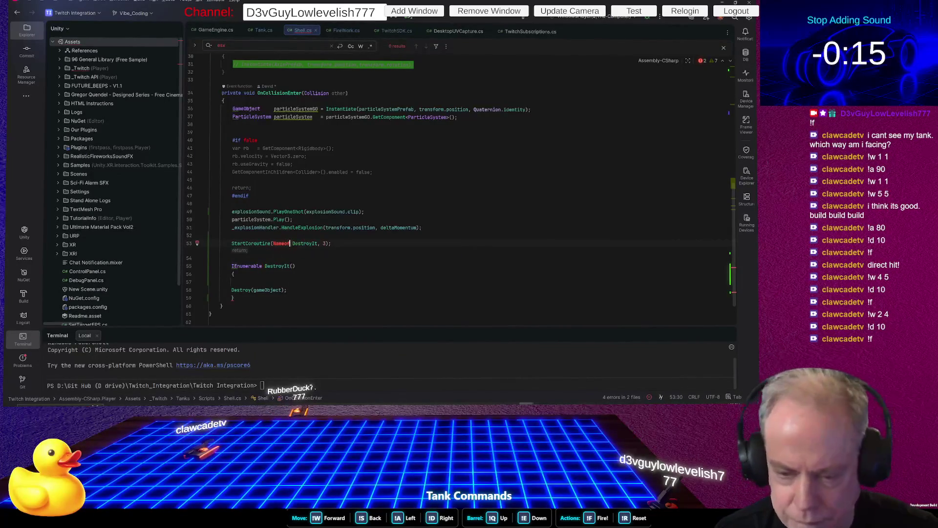
key(Right)
text(()
key(BackSpace)
text(()
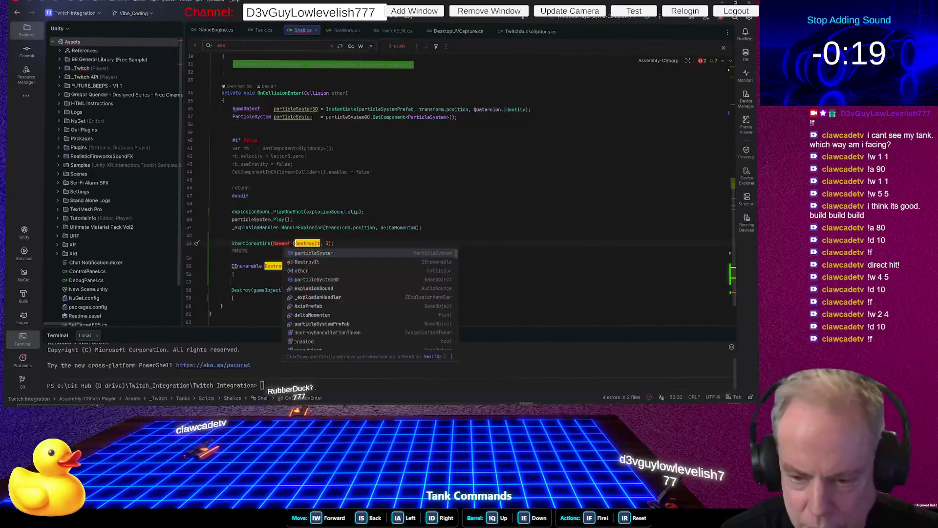
key(ctrl+Right)
text())
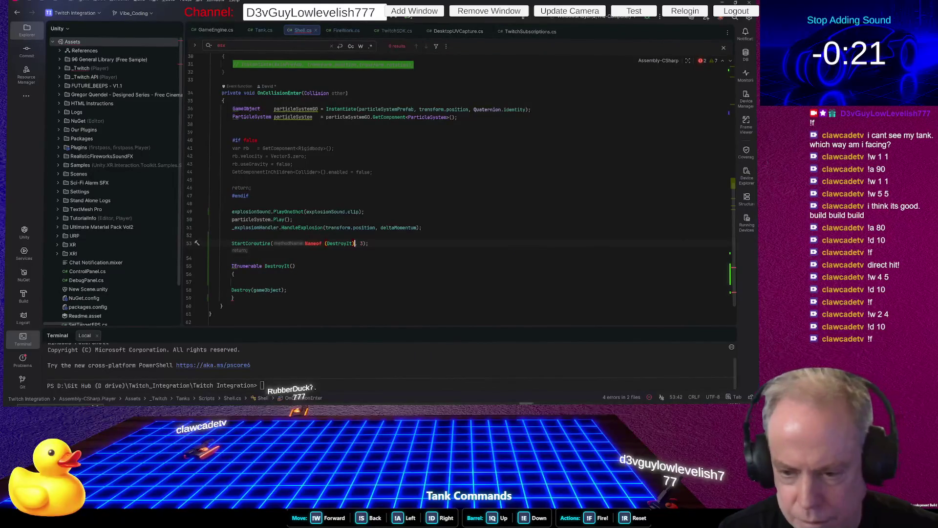
Retype the miscapitalised Nameof keyword as lowercase nameof and return to Unity
double_click(314, 243)
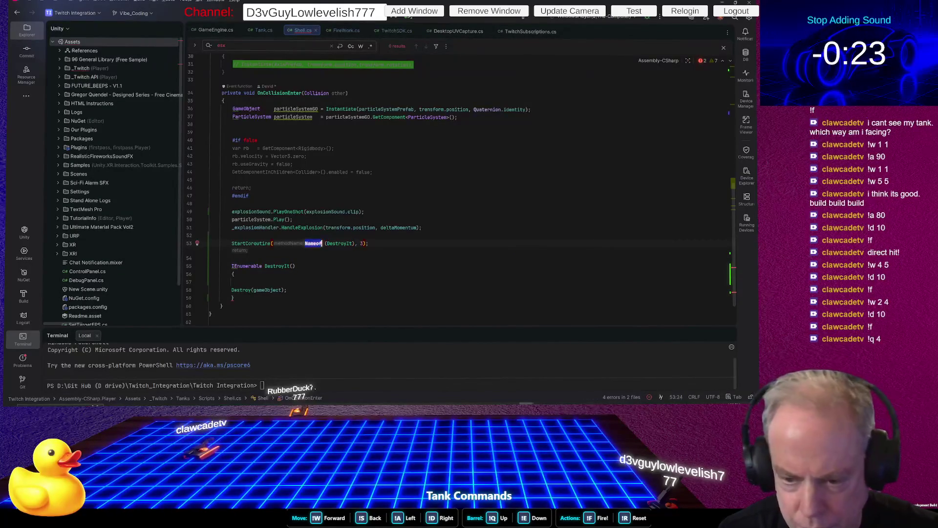
text(nameof)
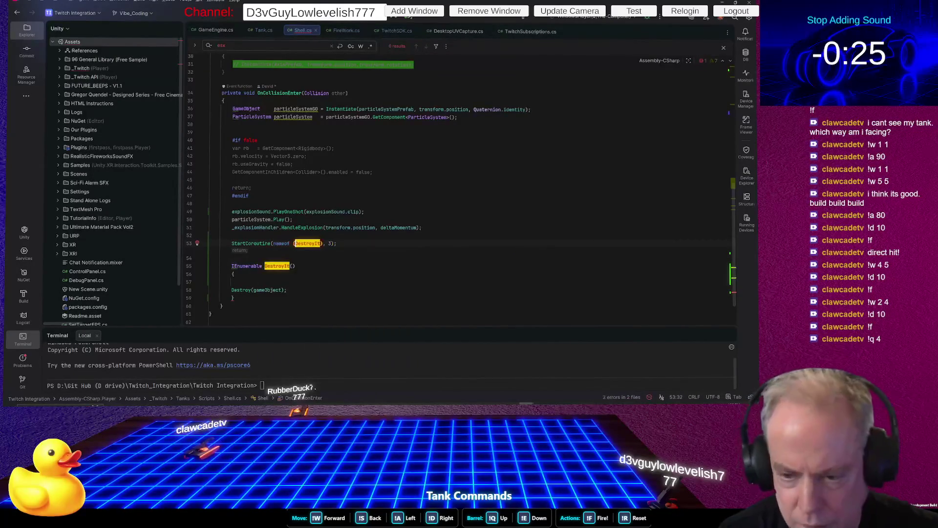
key(alt+Tab)
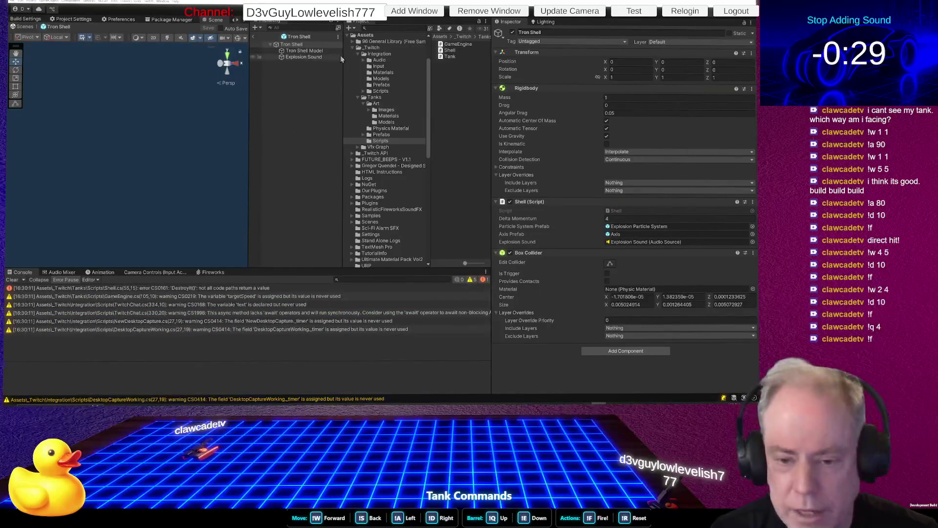
Jump from the Console error to Shell.cs and add 'yield return null;' after Destroy(gameObject)
double_click(201, 288)
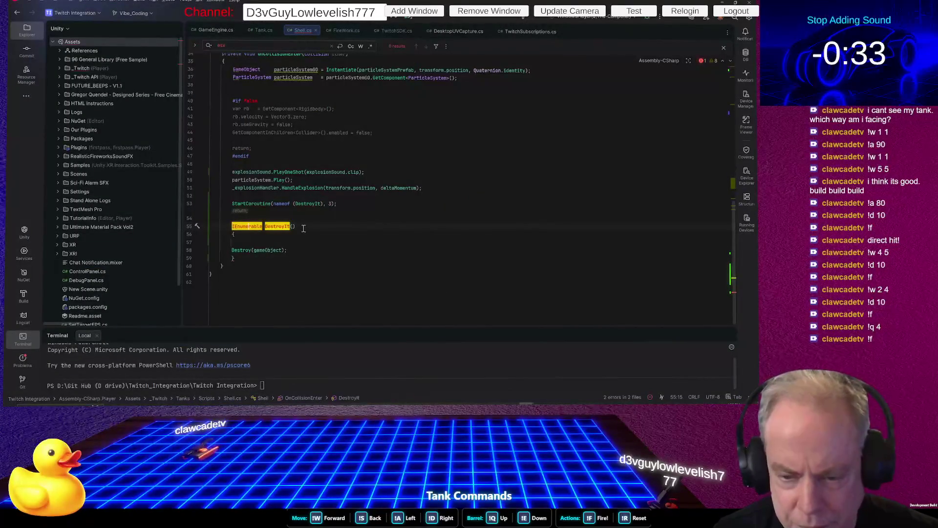
click(274, 225)
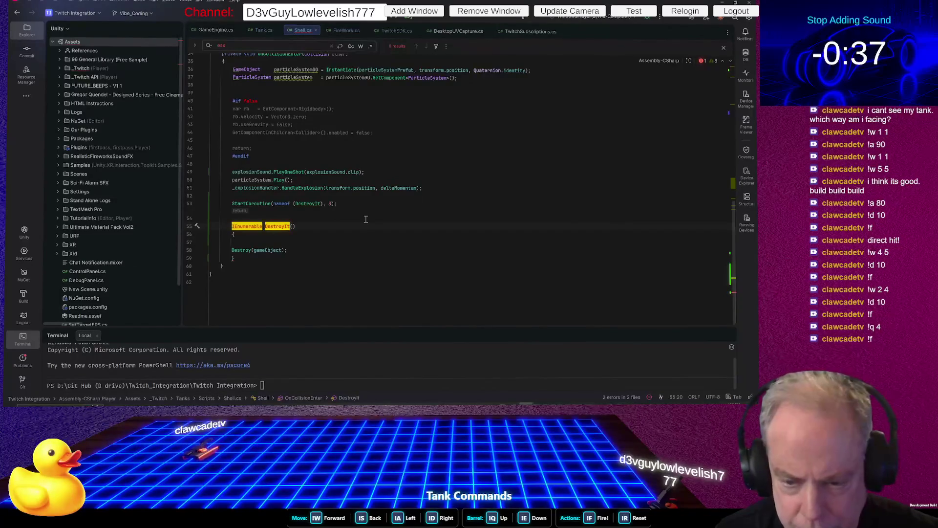
click(307, 248)
key(Return)
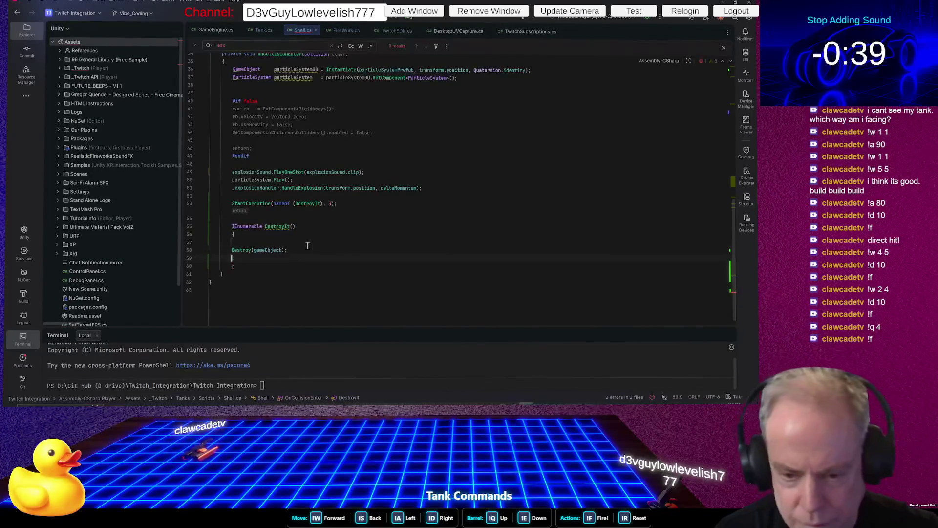
text(yield return null;)
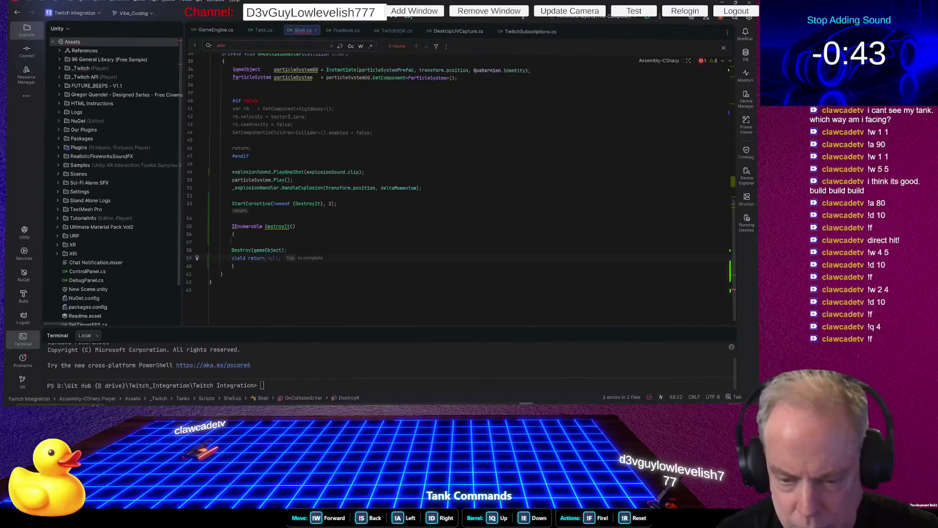
key(Tab)
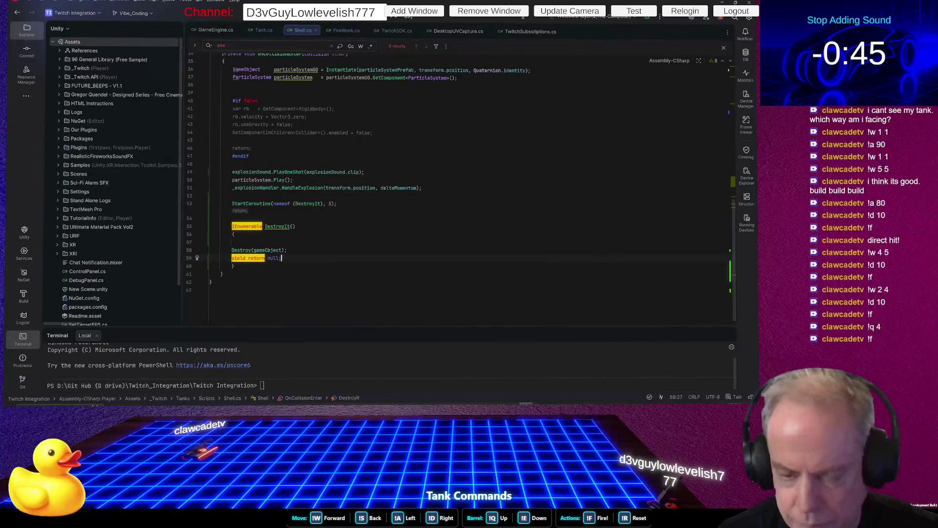
key(alt+Tab)
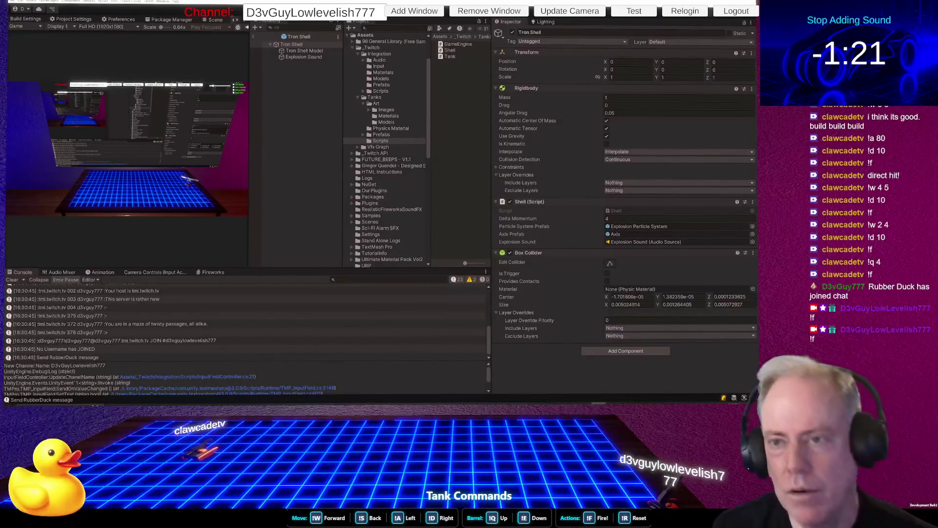
Exit Play mode and switch back to Shell.cs in Rider
key(ctrl+p)
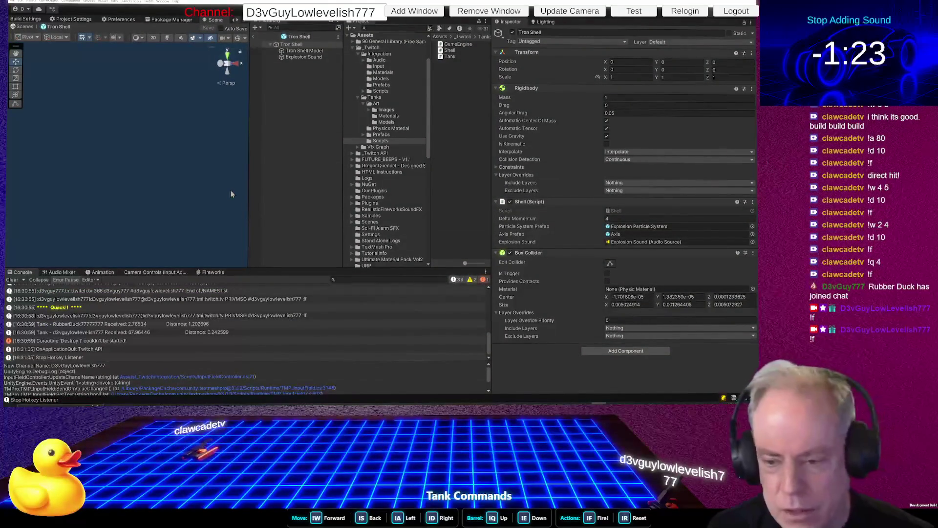
key(alt+Tab)
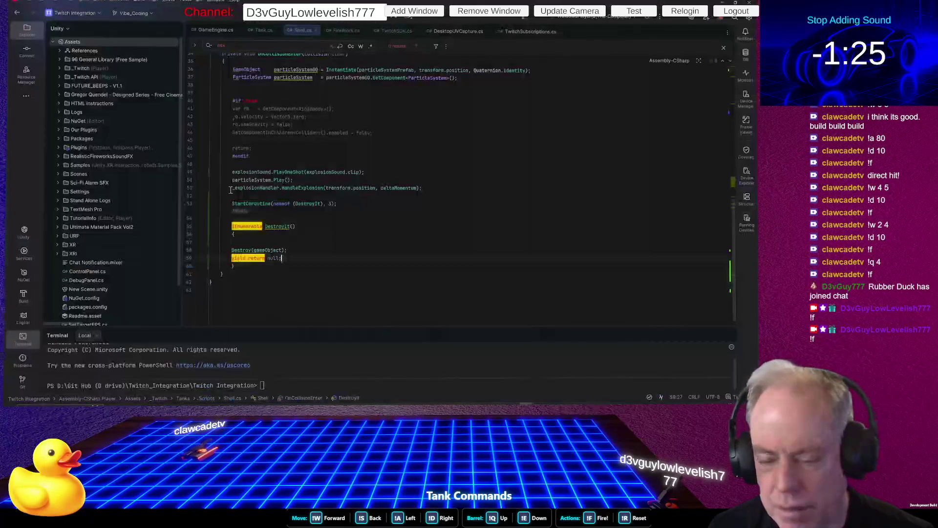
Delete lines 52–60 of Shell.cs, plus the leftover empty line, then recompile in Unity
key(Up)
key(Up)
key(Up)
key(Home)
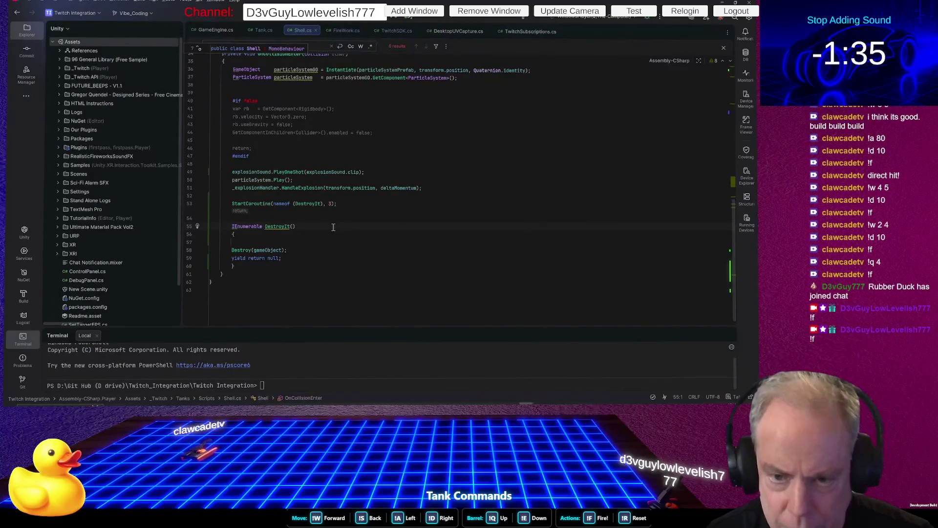
key(Up)
key(Up)
key(Up)
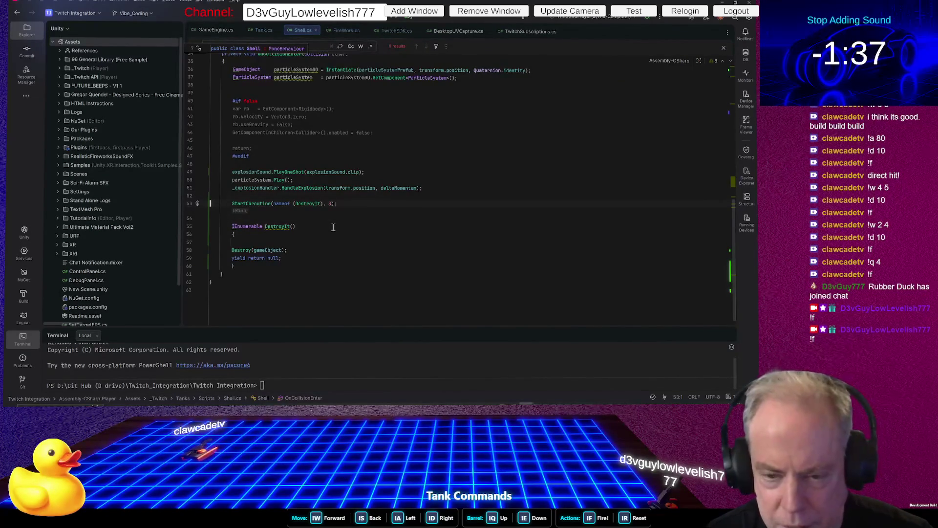
key(shift+Down)
key(shift+Down)
key(shift+Down)
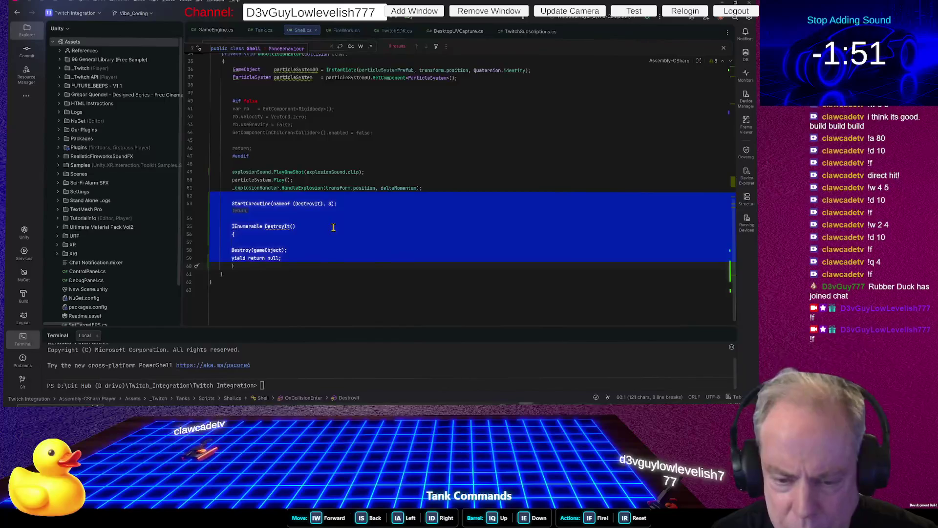
key(Delete)
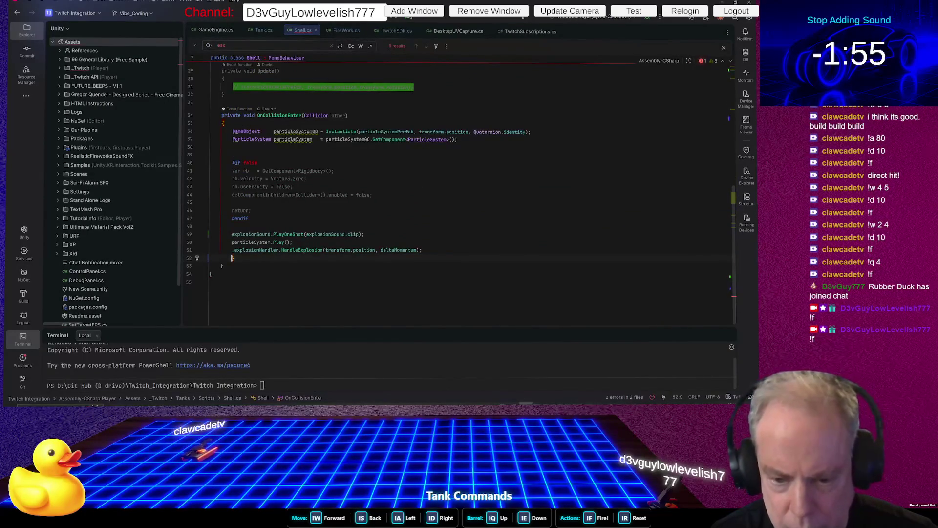
key(shift+Down)
key(BackSpace)
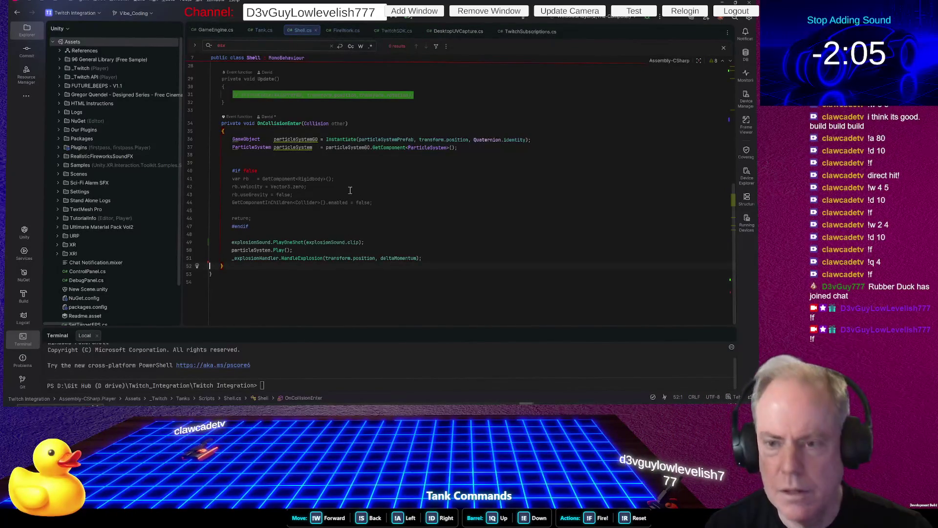
key(alt+Tab)
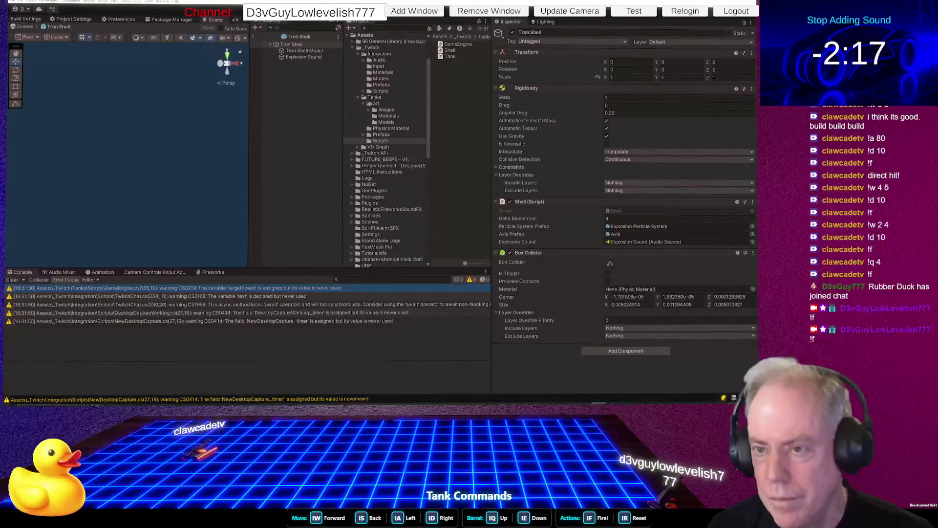
Start the game and open Tron Tank from Tanks/Art/Prefabs, keeping Rigidbody mass 1000
key(ctrl+p)
key(ctrl+p)
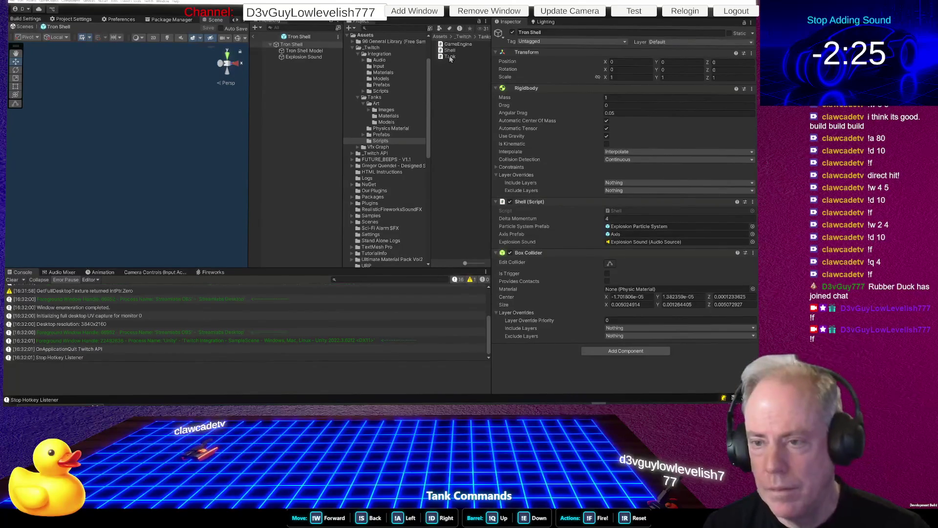
click(388, 134)
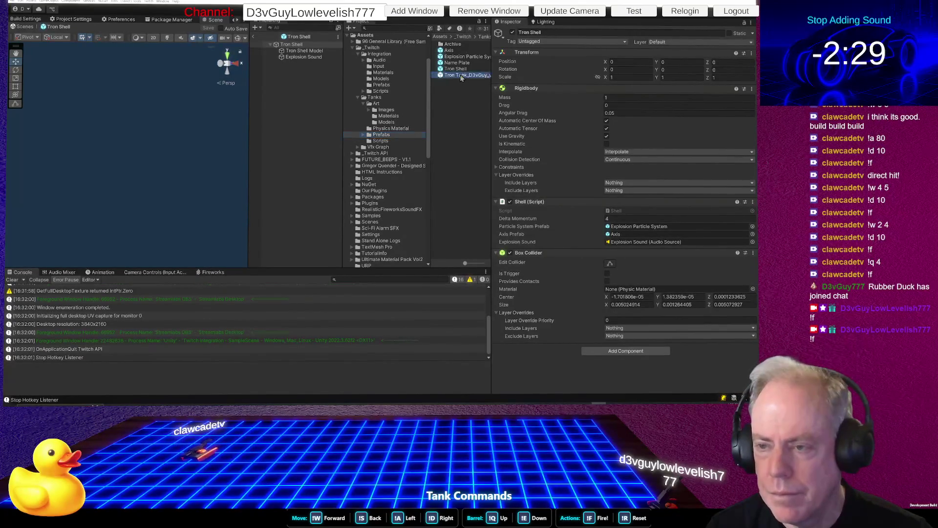
double_click(465, 75)
key(Return)
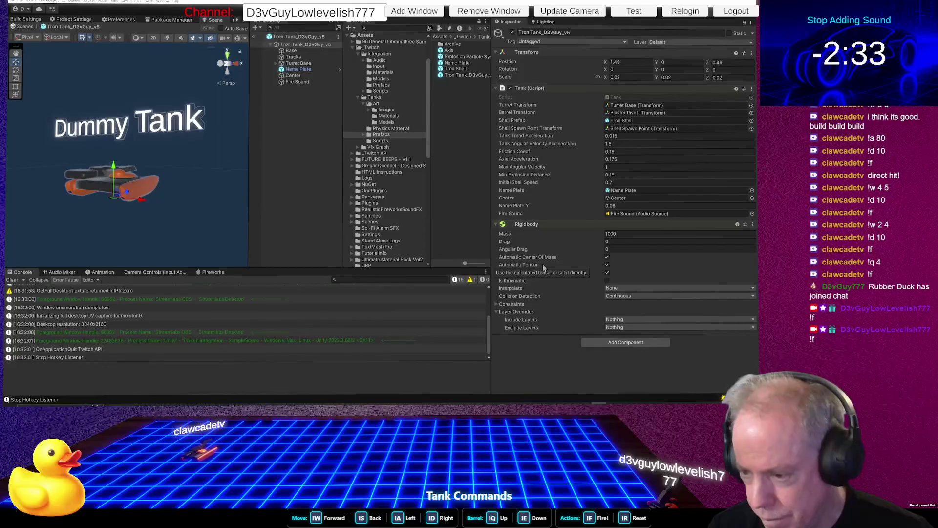
Turn off Play On Awake on the Tron Tank's Fire Sound audio source and save the prefab
click(307, 82)
click(606, 147)
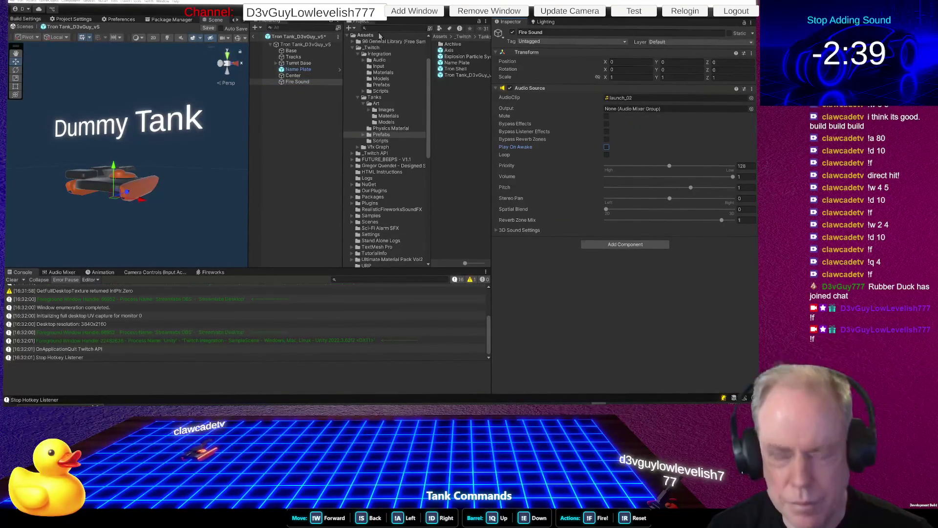
key(ctrl+s)
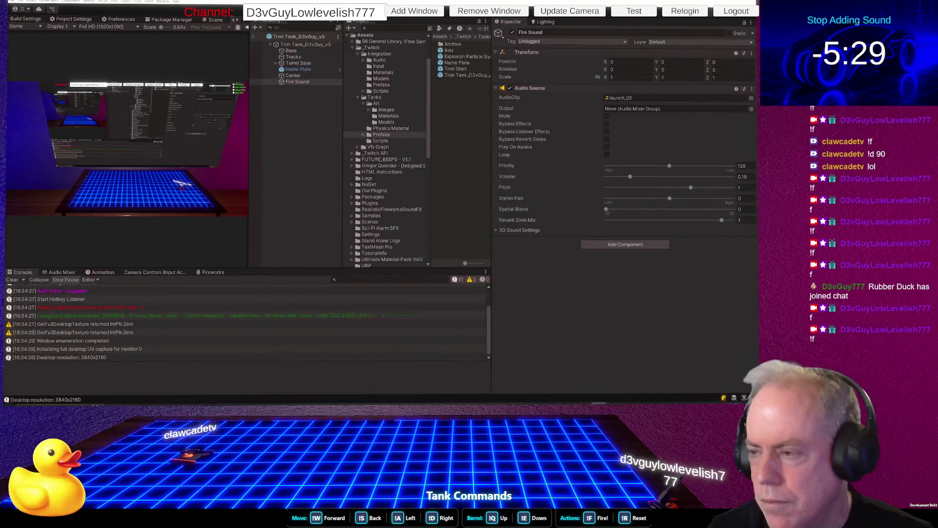
Locate the launch_02 firing clip, view its import settings, and stop the game
click(627, 98)
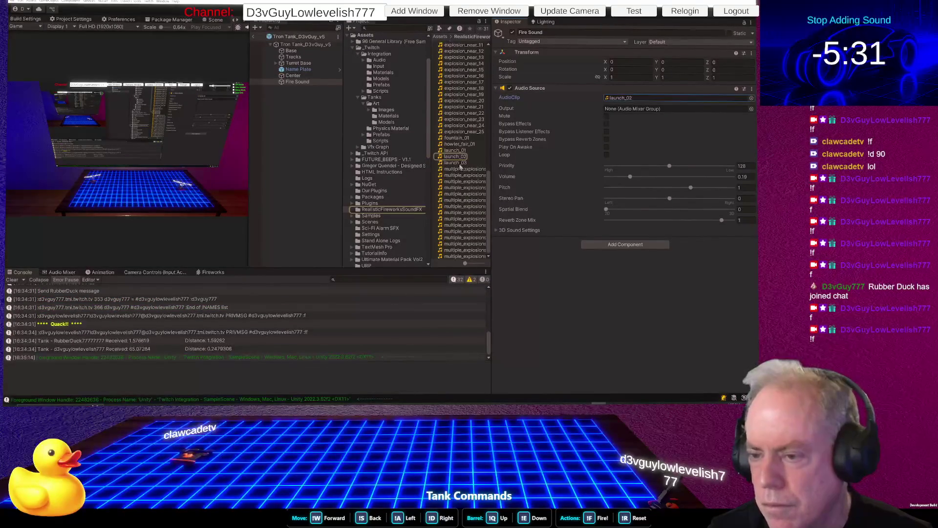
click(458, 158)
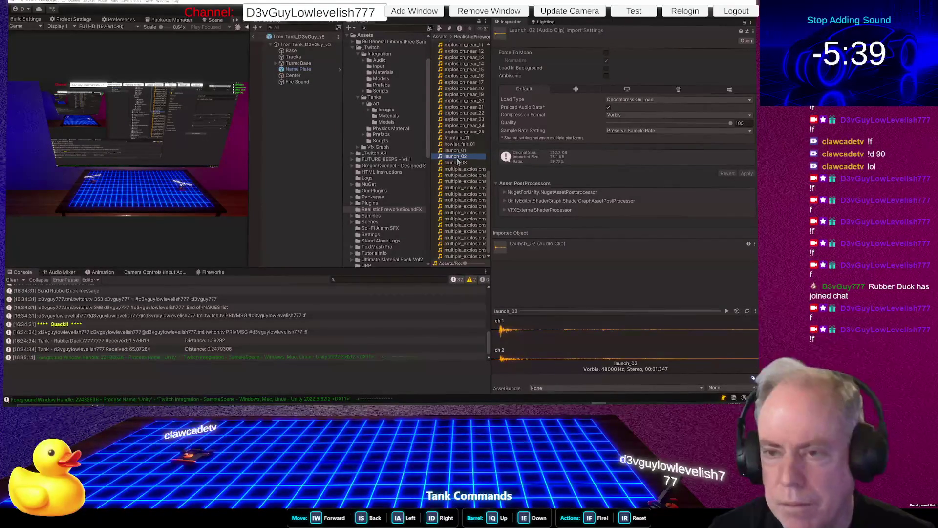
key(ctrl+p)
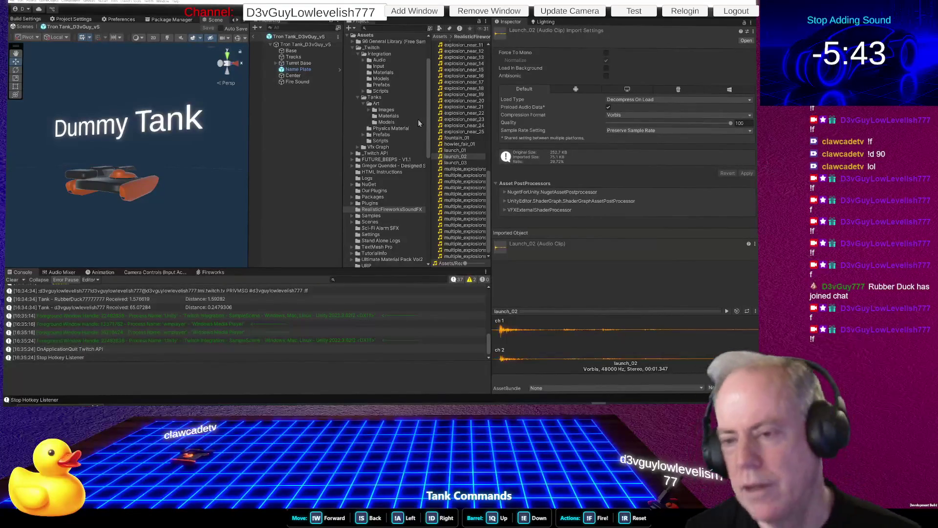
Open the Tron Shell prefab from the Tanks/Art/Prefabs folder for editing
click(389, 86)
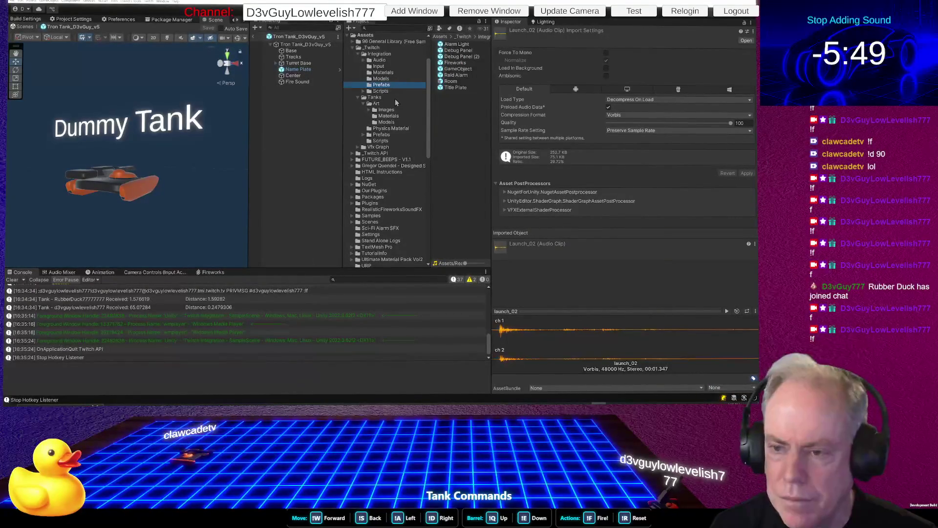
click(390, 135)
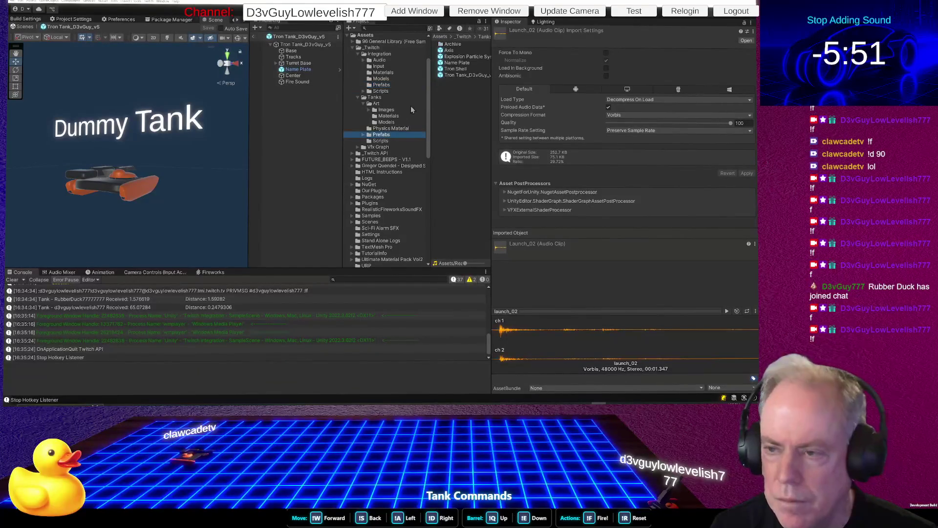
double_click(457, 69)
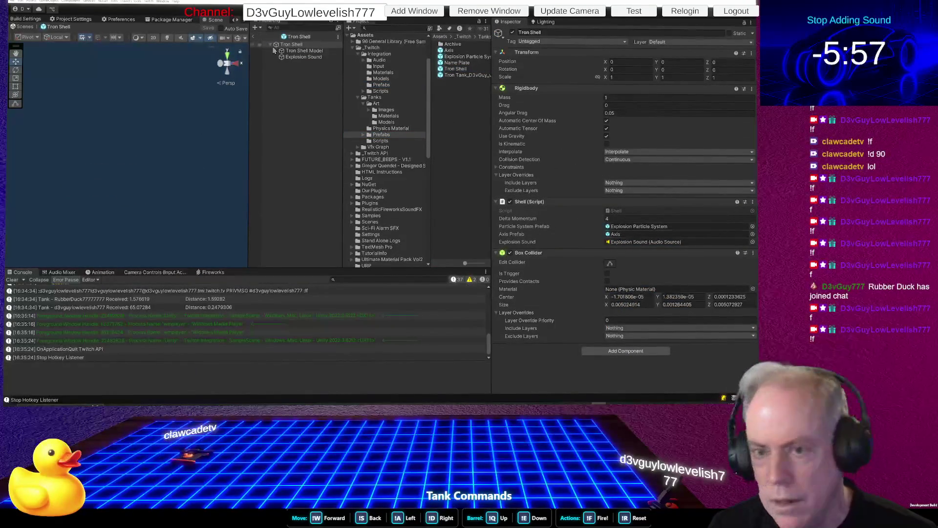
Disable Play On Awake on the Tron Shell's Explosion Sound, save the prefab, and run the game
click(309, 58)
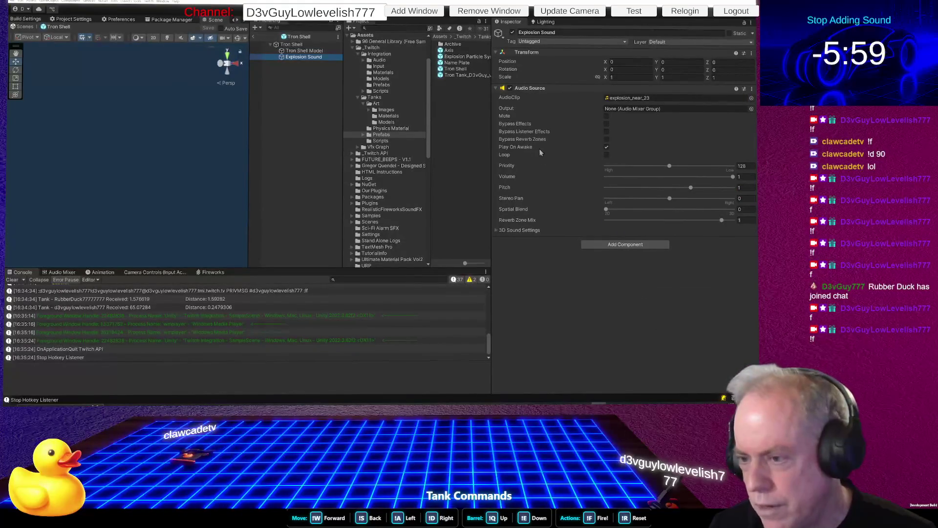
click(607, 147)
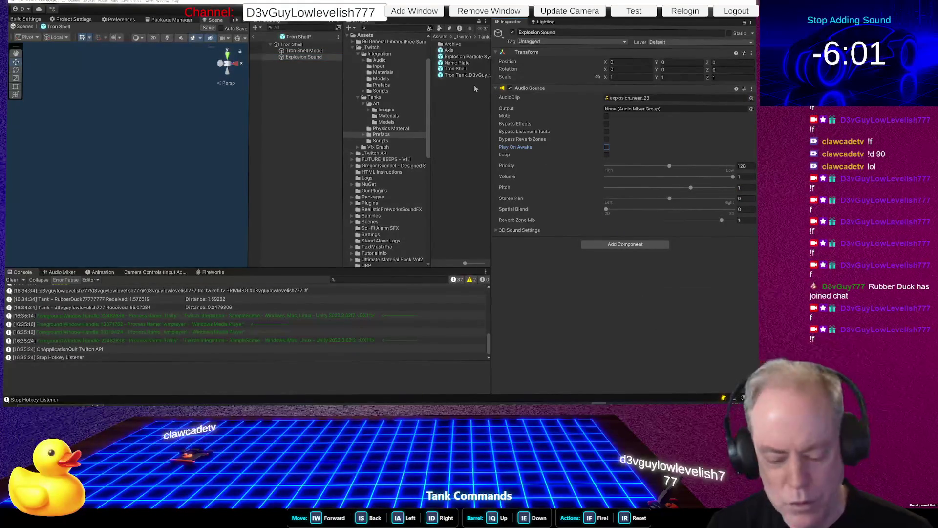
key(ctrl+s)
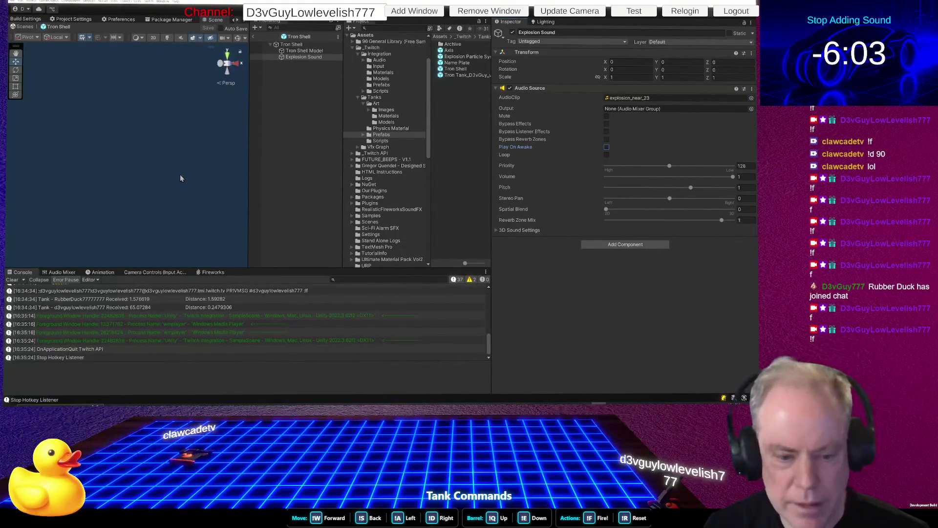
key(ctrl+p)
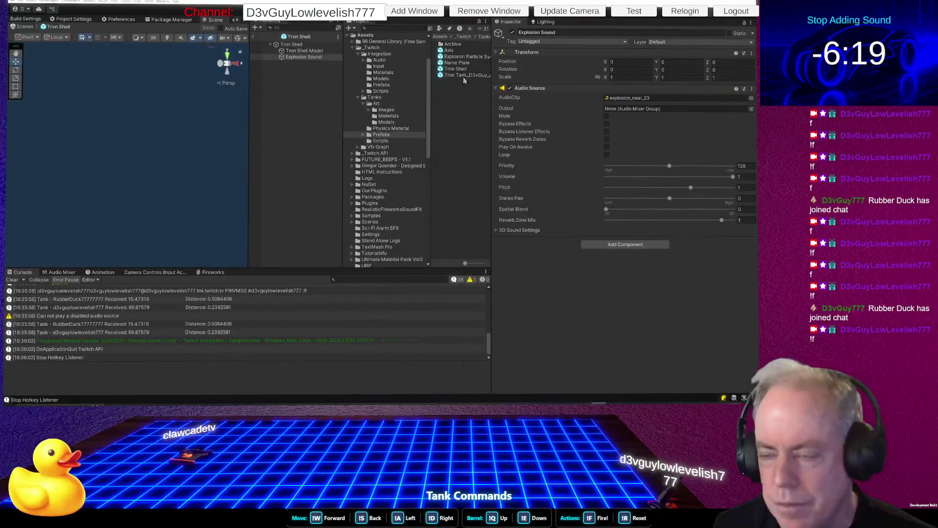
Set the Tron Tank_D3vGuy_v5 prefab's Fire Sound volume to 0.442, save the prefab, and stop Play mode
double_click(466, 76)
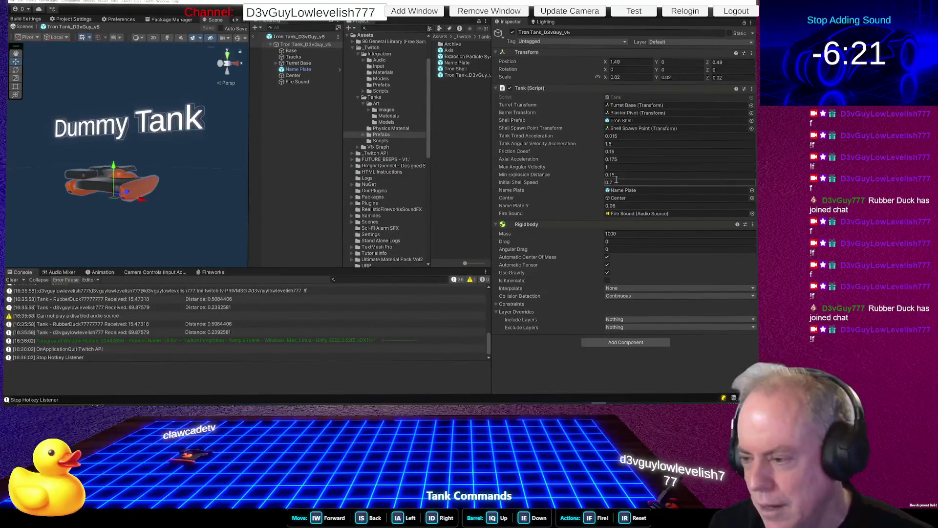
click(306, 82)
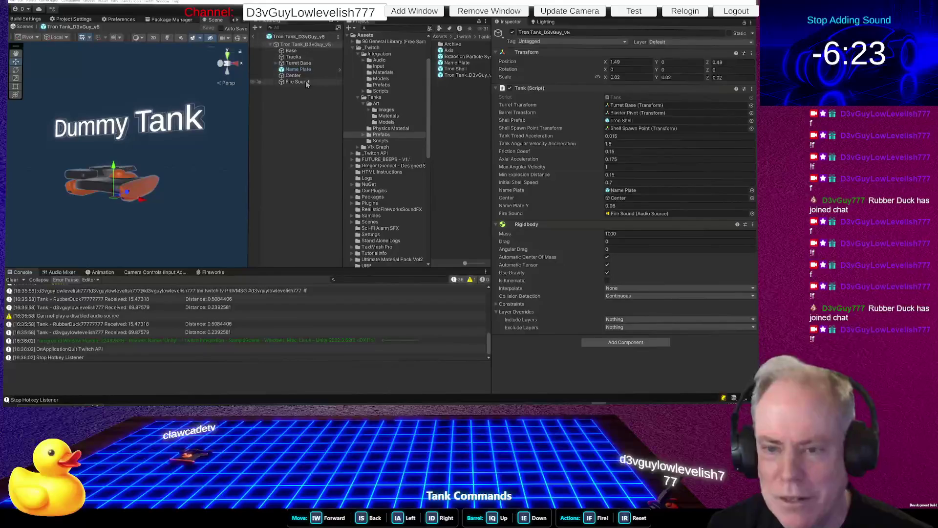
drag(629, 177, 662, 176)
key(ctrl+s)
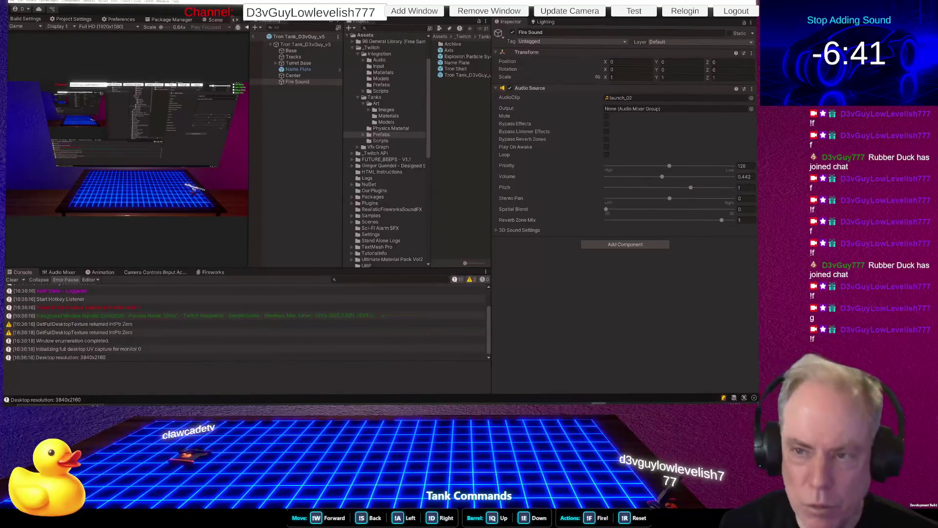
key(ctrl+p)
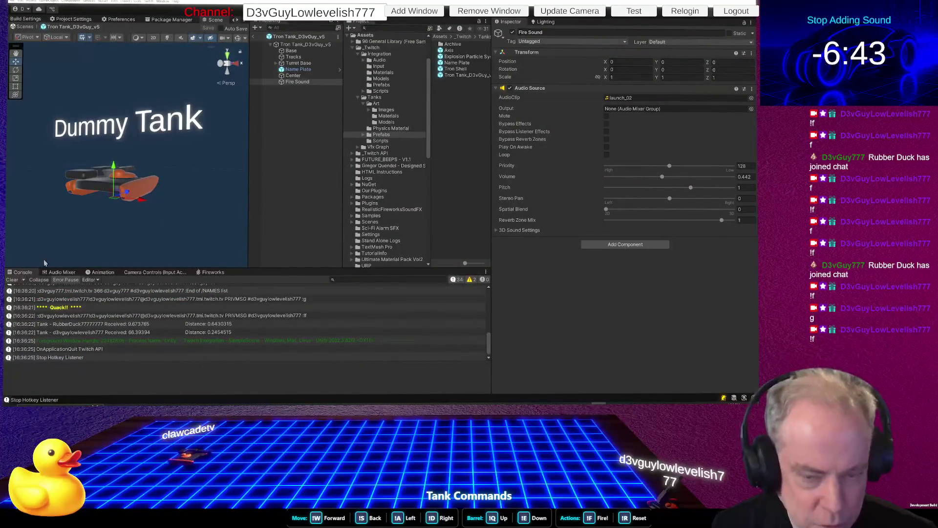
From Build Settings, build and run the project for Windows into the selected output folder
click(35, 19)
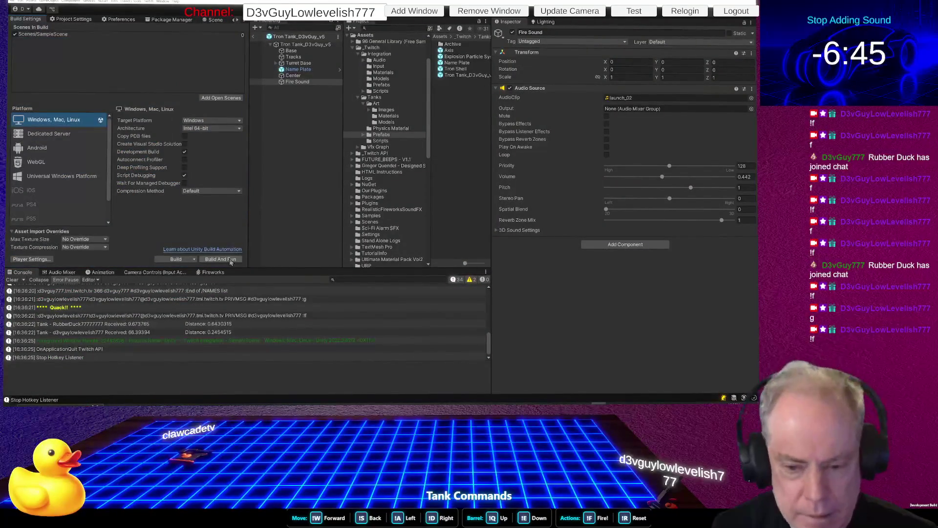
key(ctrl+b)
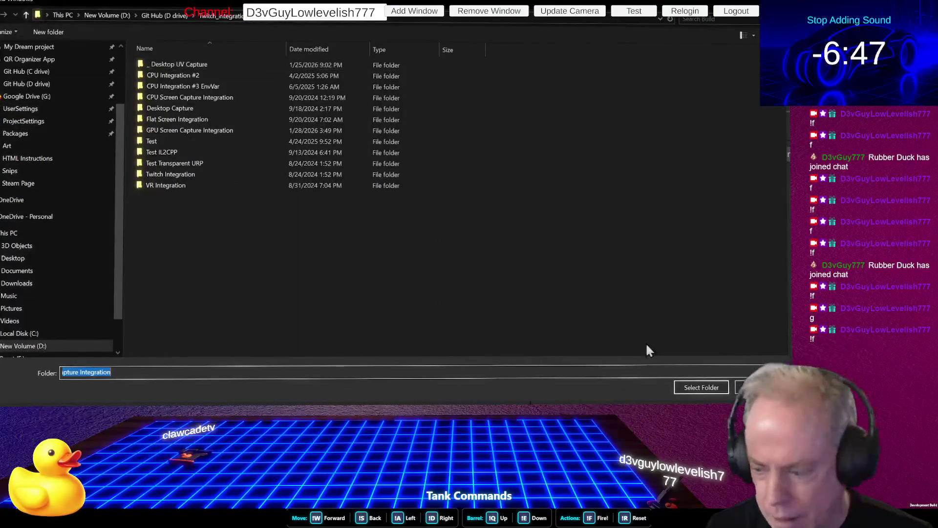
click(701, 387)
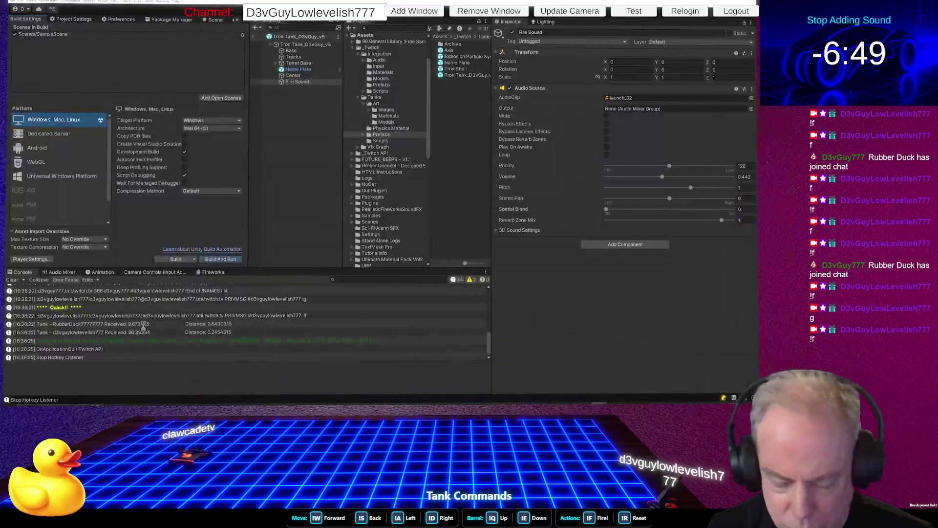
mouse_move(127, 403)
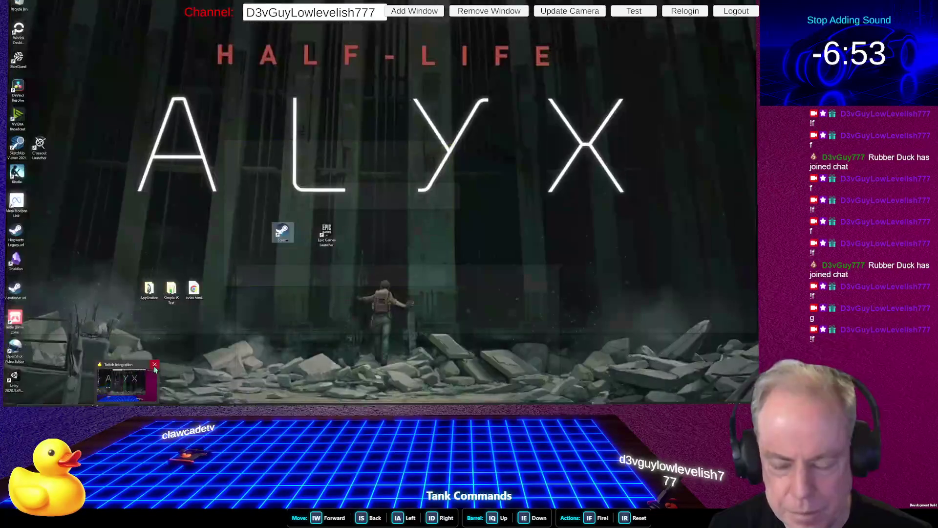
Bring the newly built Twitch Integration overlay game to the front from the taskbar
click(152, 381)
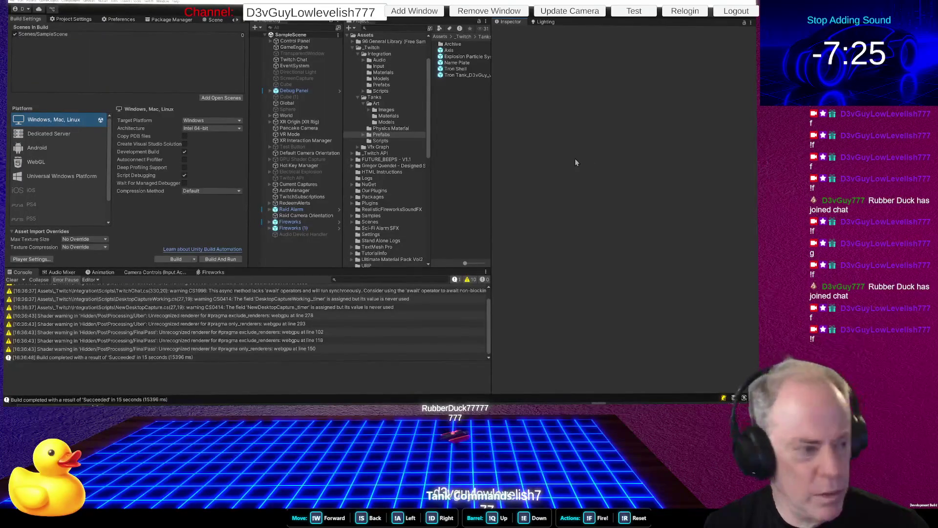
Close the Twitch Integration editor window to reveal the tank project's Game Scene
click(753, 2)
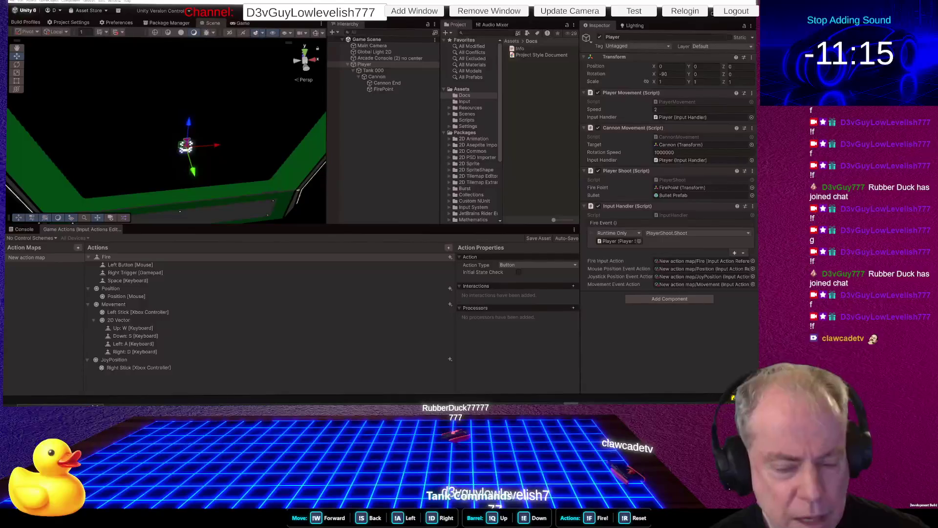
Start the game and drive the tank up and left while firing shells
key(ctrl+p)
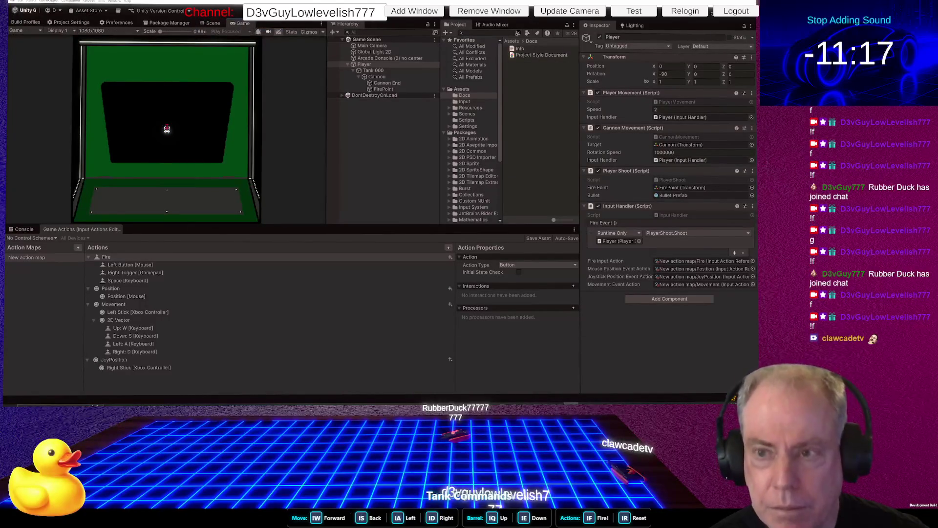
key(w+a)
key(space)
key(w)
key(space)
key(space)
key(space)
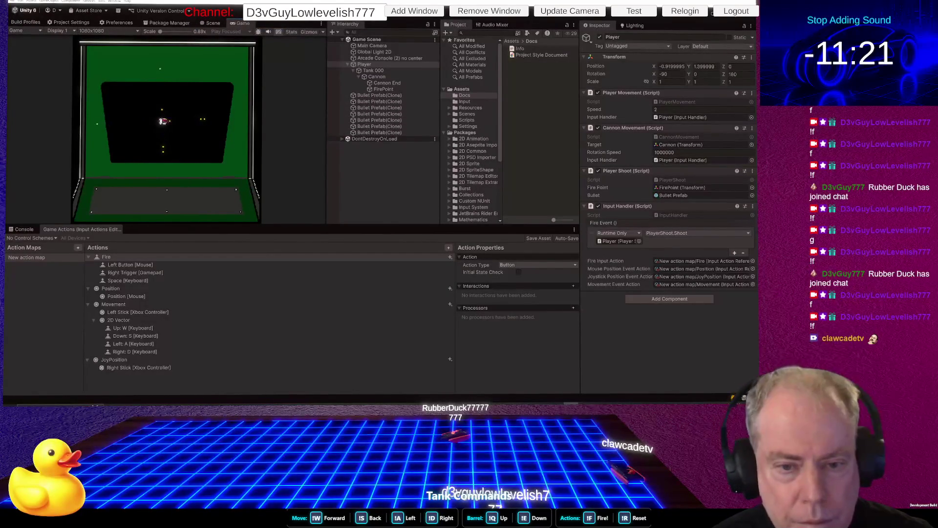
key(a)
key(space)
key(space)
key(space)
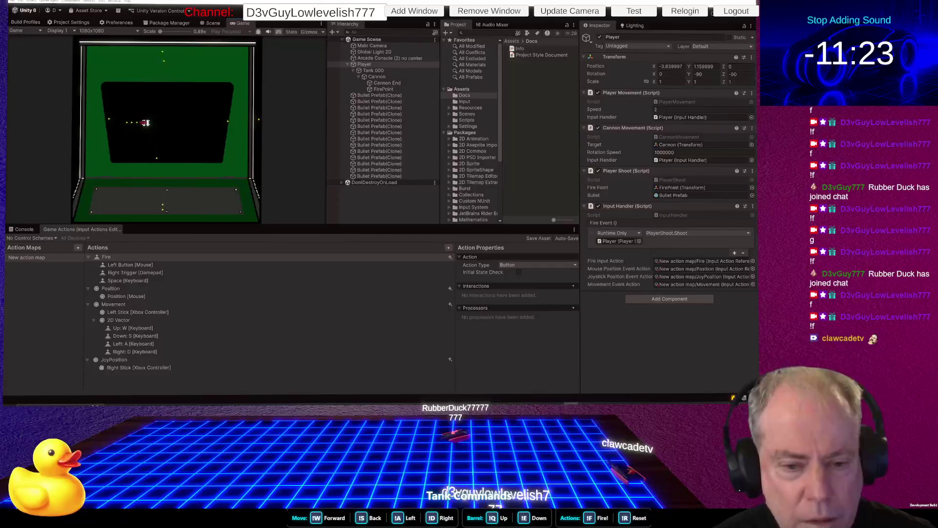
Drive the tank down and back right, then open the Twitch_Integration repository in Fork
key(a)
key(s)
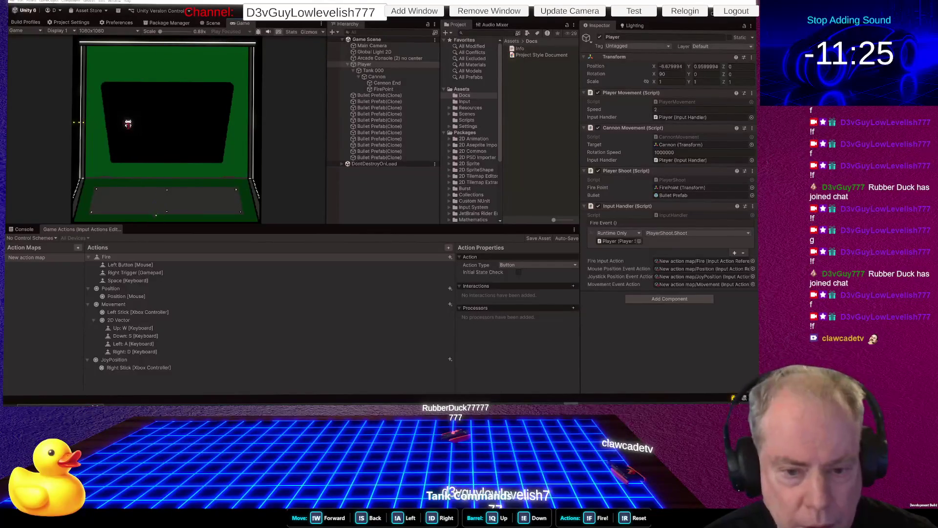
key(s)
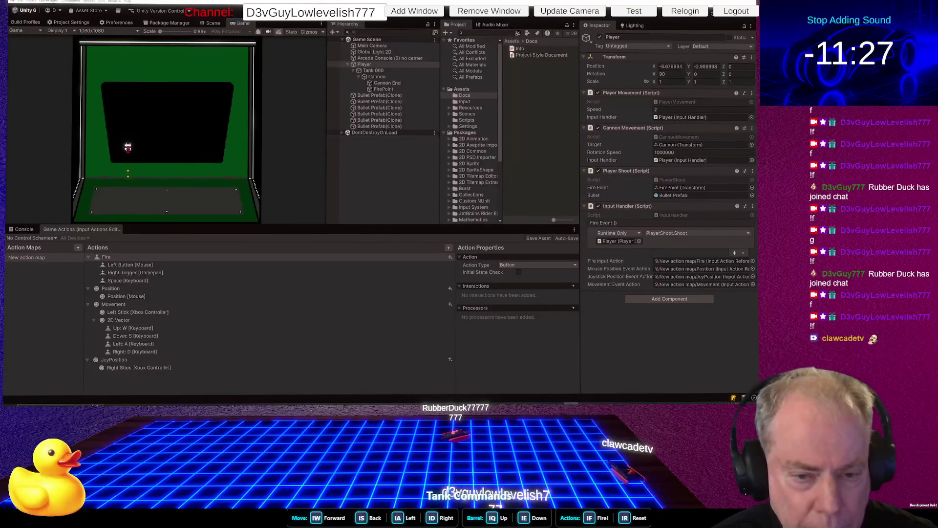
key(s)
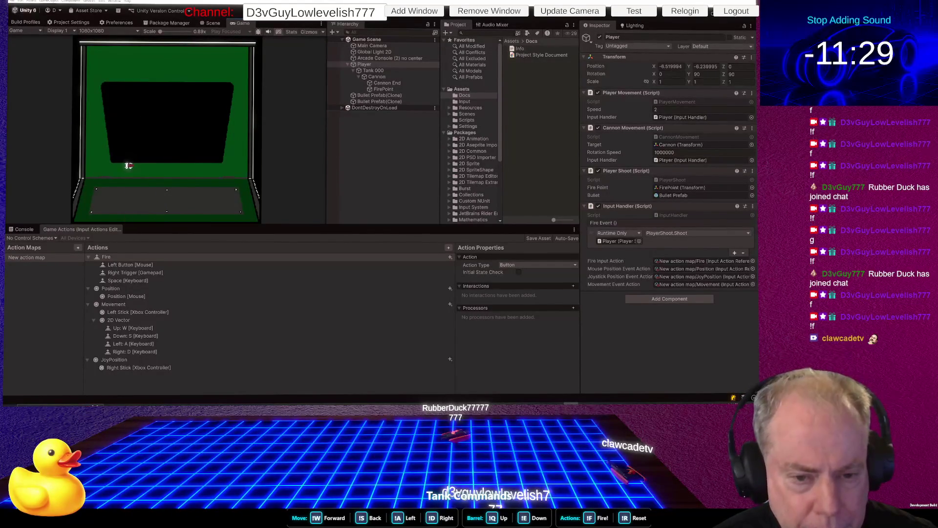
key(d)
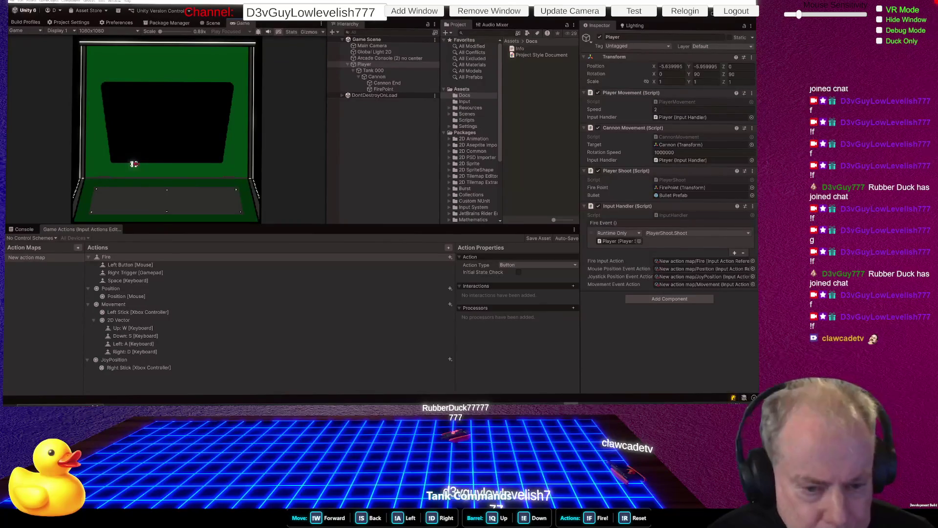
key(alt+Tab)
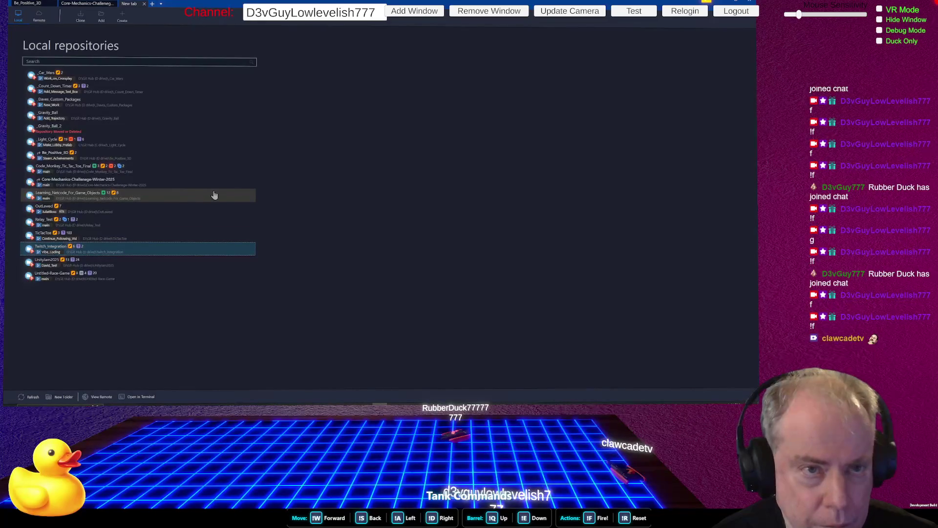
double_click(70, 248)
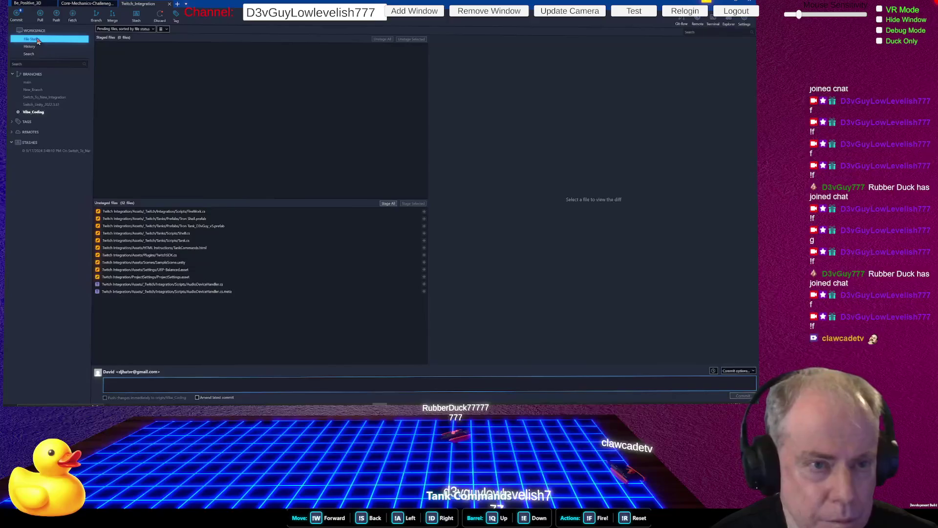
Stage all 13 changed files, review the FireWork.cs diff, and begin the commit message
click(389, 205)
click(276, 384)
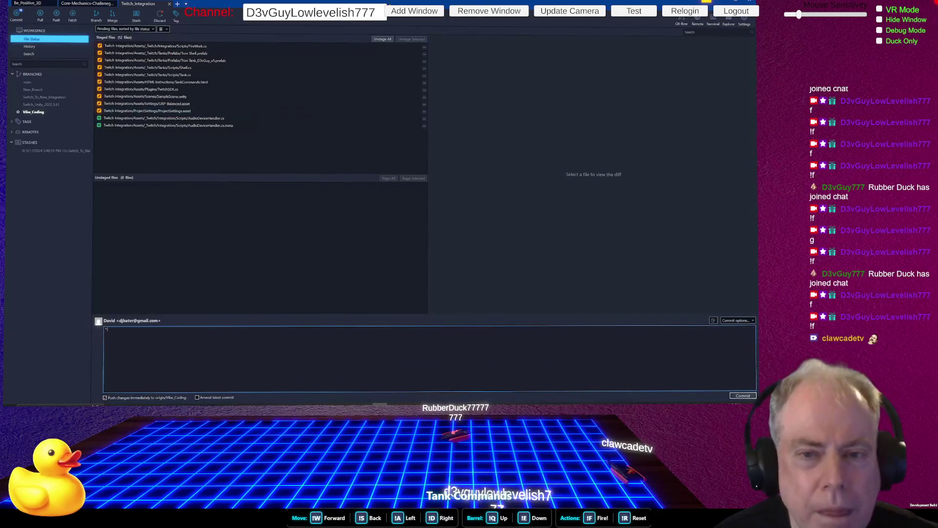
click(205, 46)
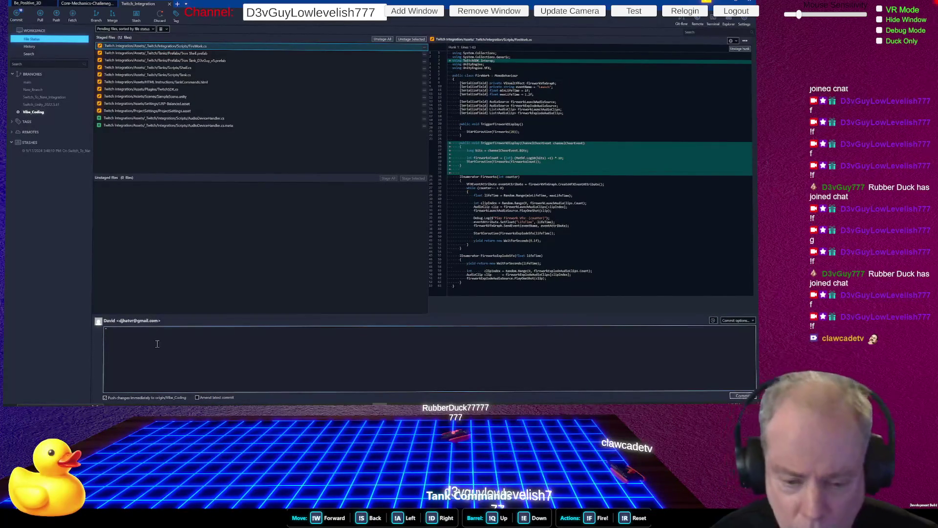
click(184, 337)
text(* Add more fire)
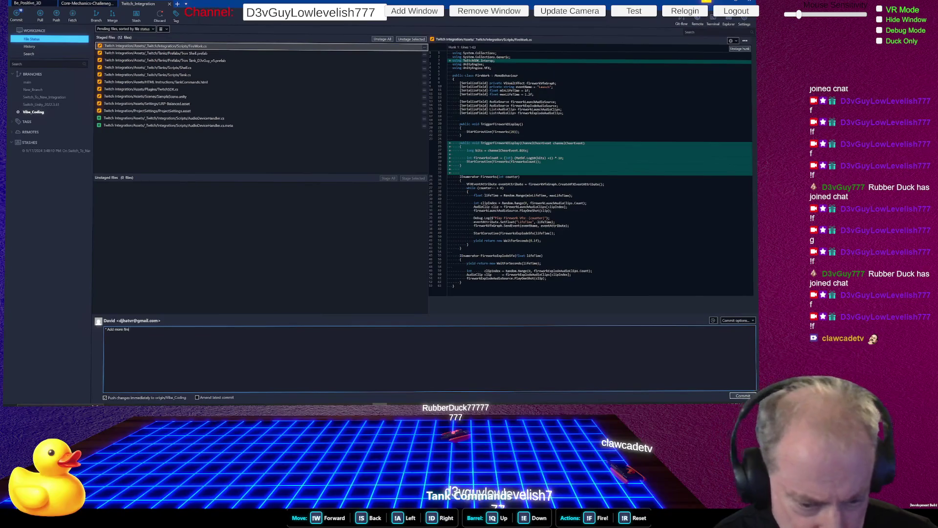
Finish the fireworks line, review Tank.cs, and add the message line '* Add Fire Shell sound'
text(orks for more Bits)
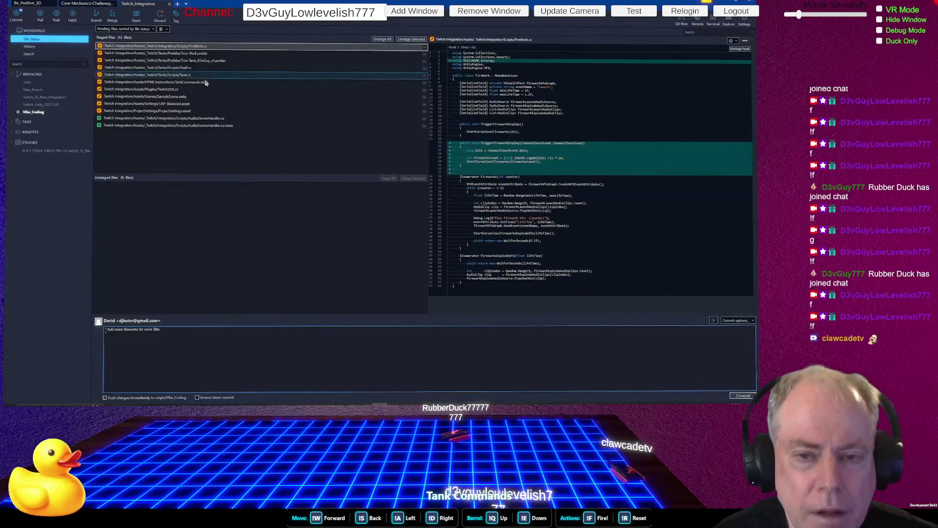
click(278, 74)
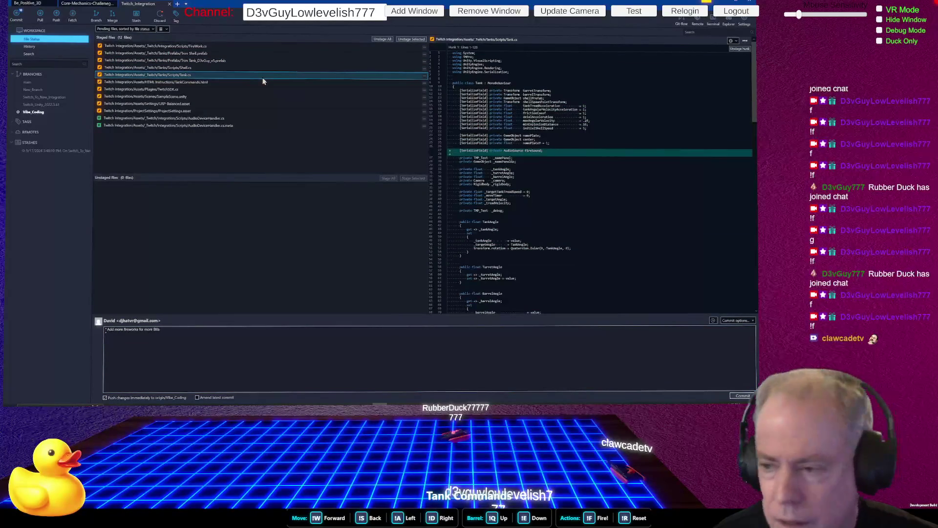
scroll(627, 218, down, 10)
click(213, 335)
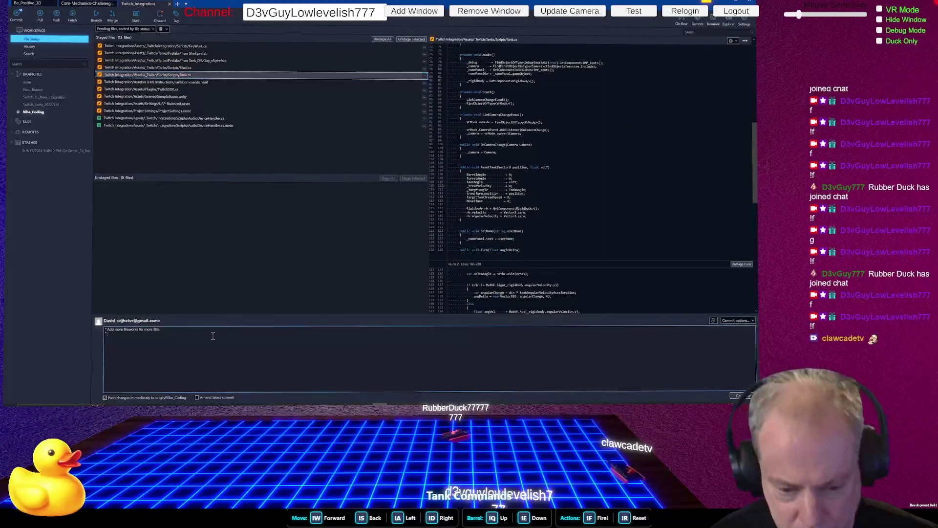
text(Add)
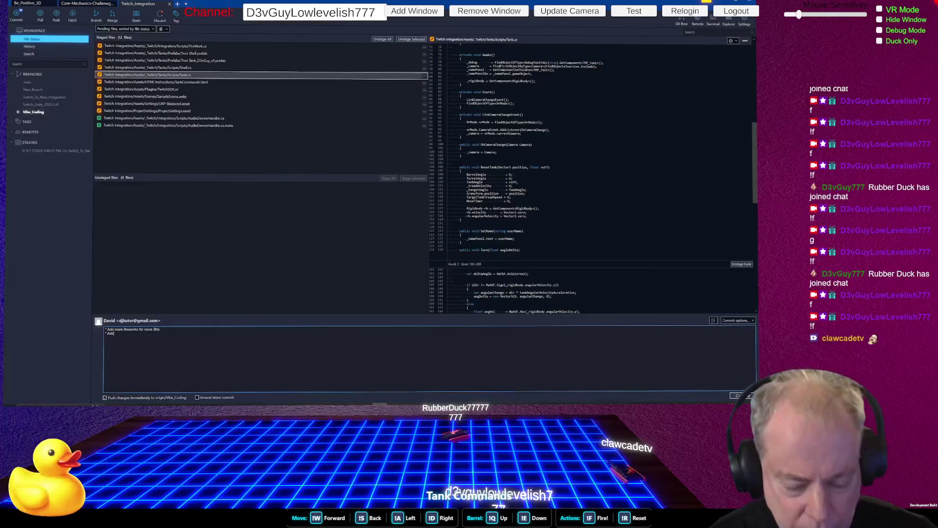
text( Fire Shell)
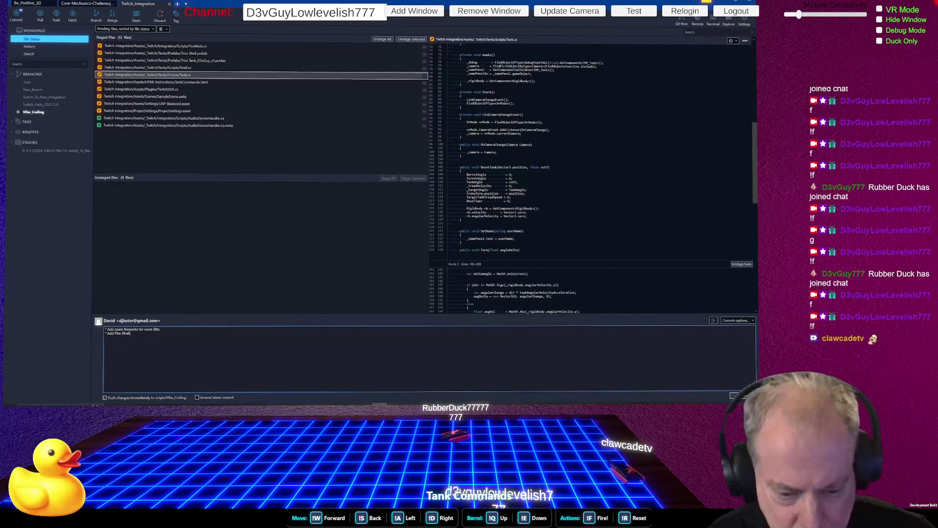
text( sound)
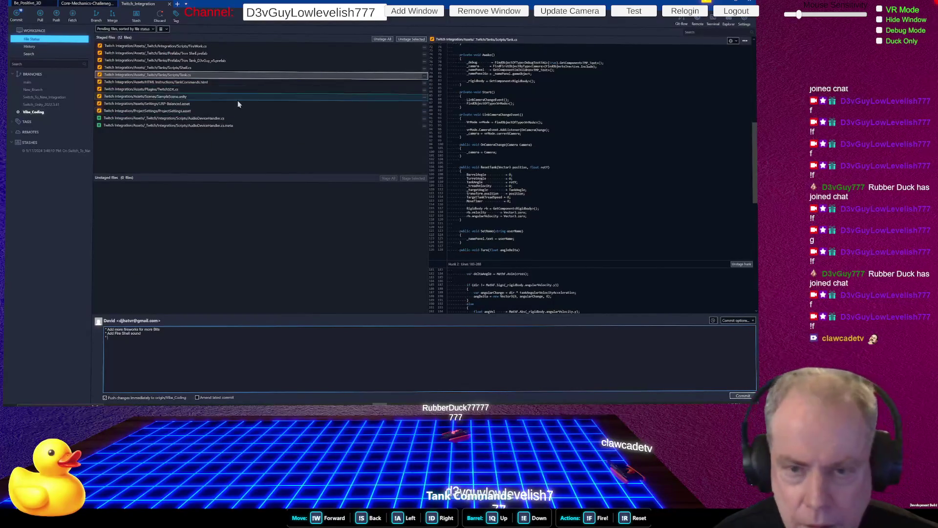
click(213, 82)
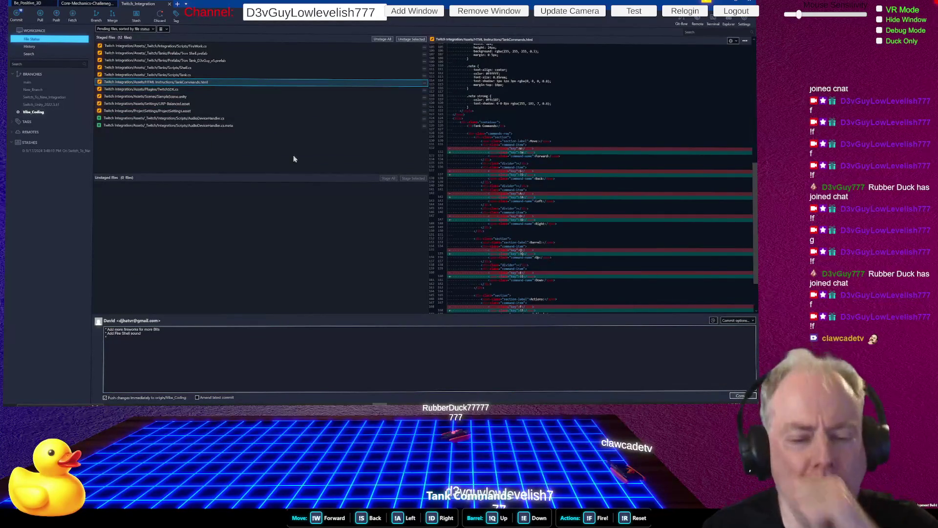
Review the TwitchSDK.cs changes in the diff view
click(230, 91)
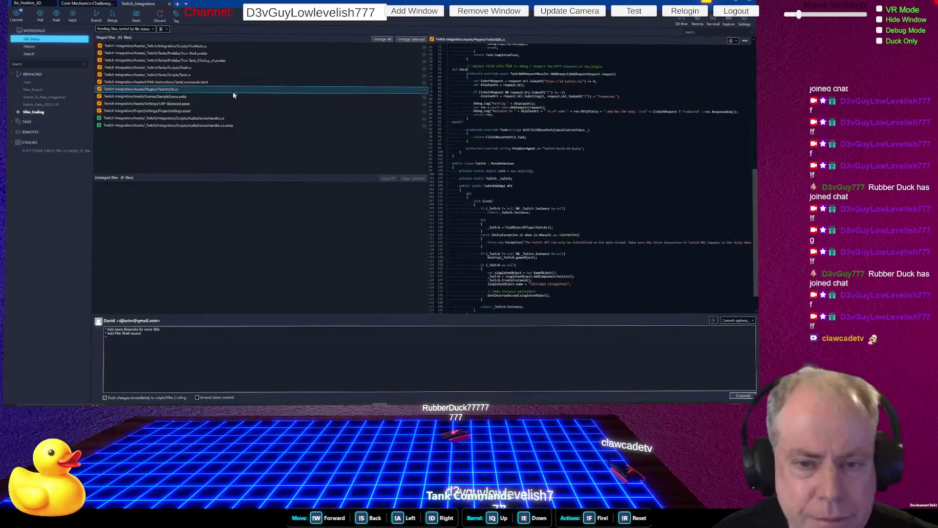
scroll(663, 198, up, 10)
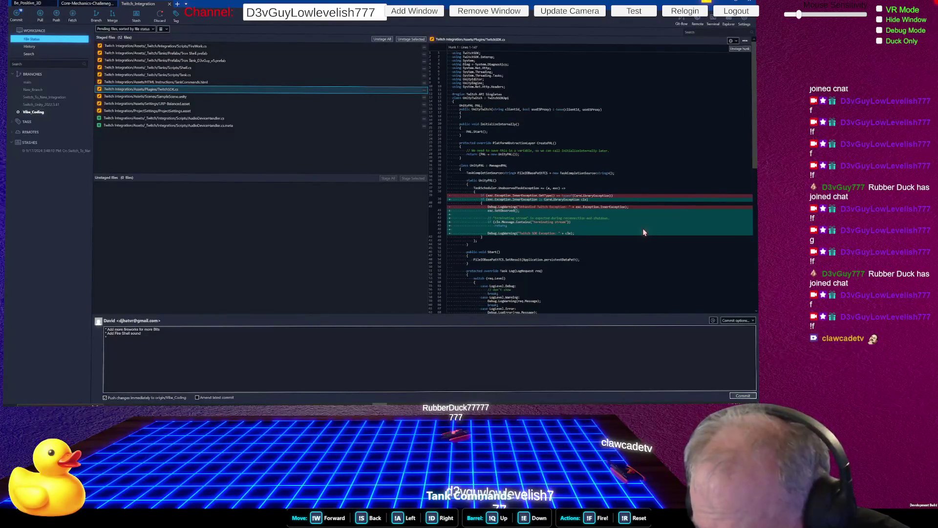
scroll(643, 229, down, 10)
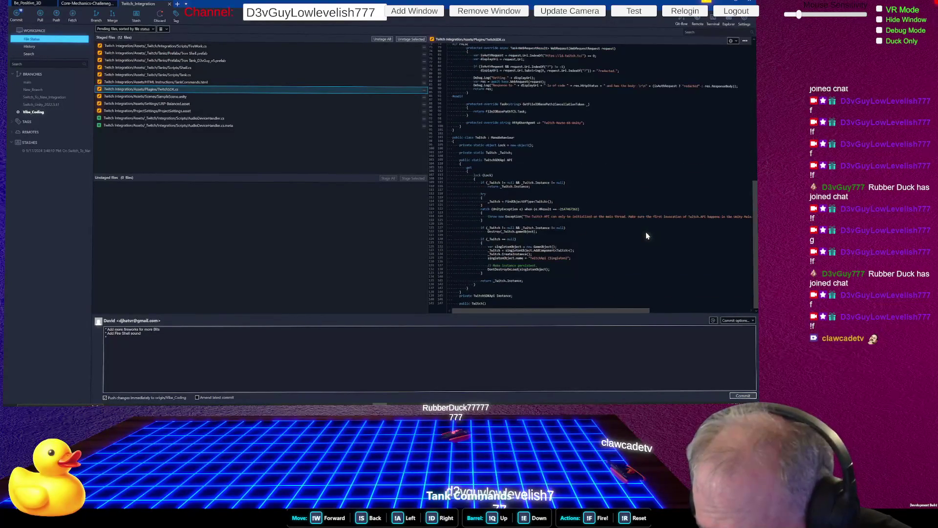
scroll(646, 236, up, 10)
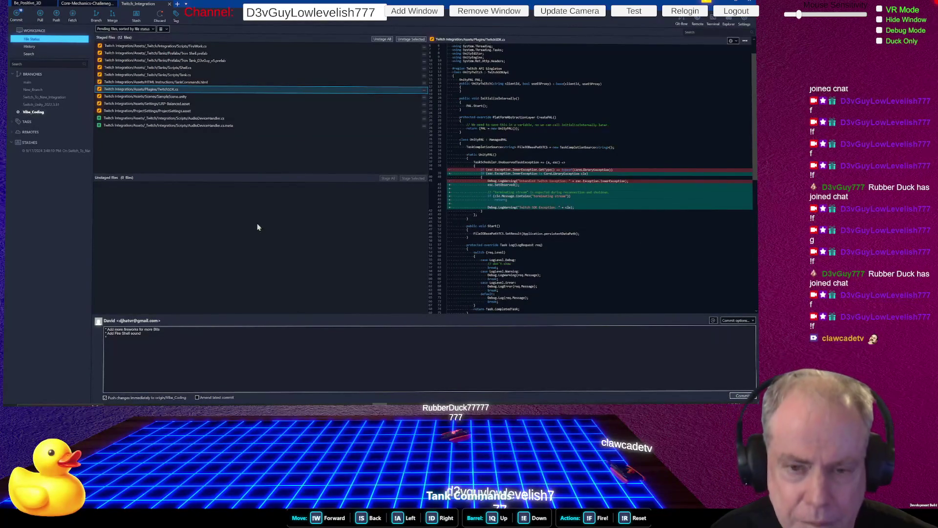
Add lines 'Attempted to fix Subscription issue' and 'Attempted to fix Sound issue', then commit
click(184, 335)
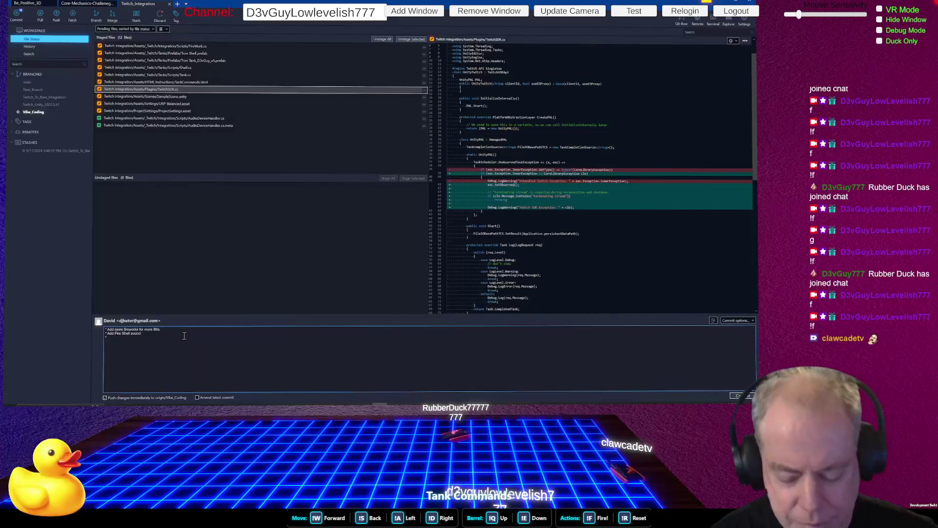
text(Attempt)
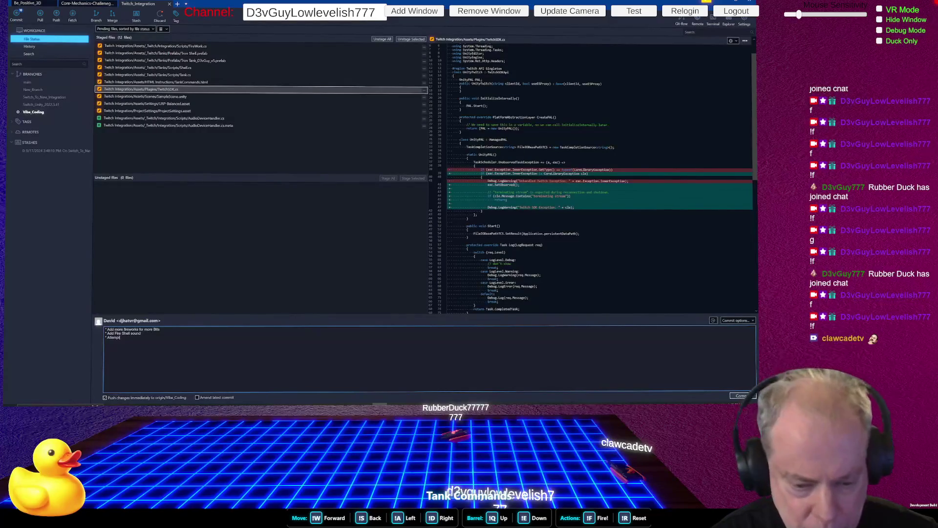
text(ed to fix Subscription issue)
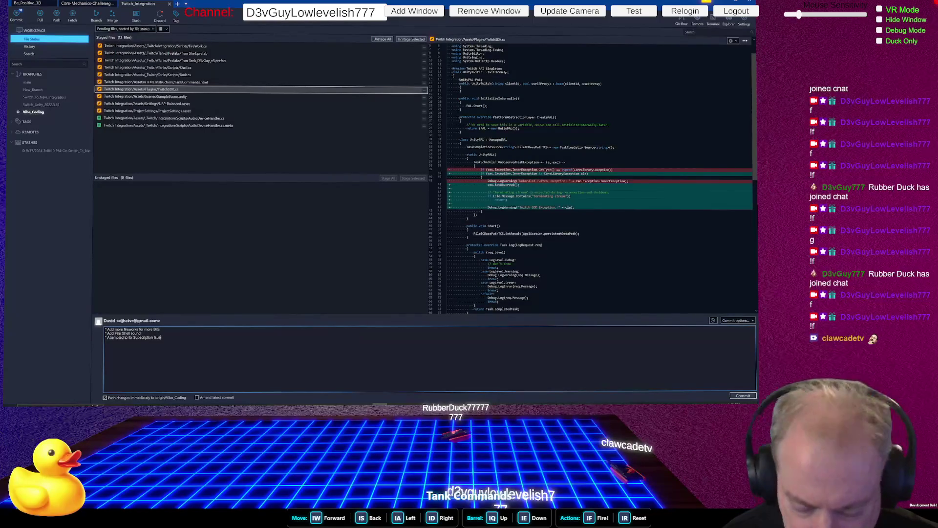
key(ctrl+v)
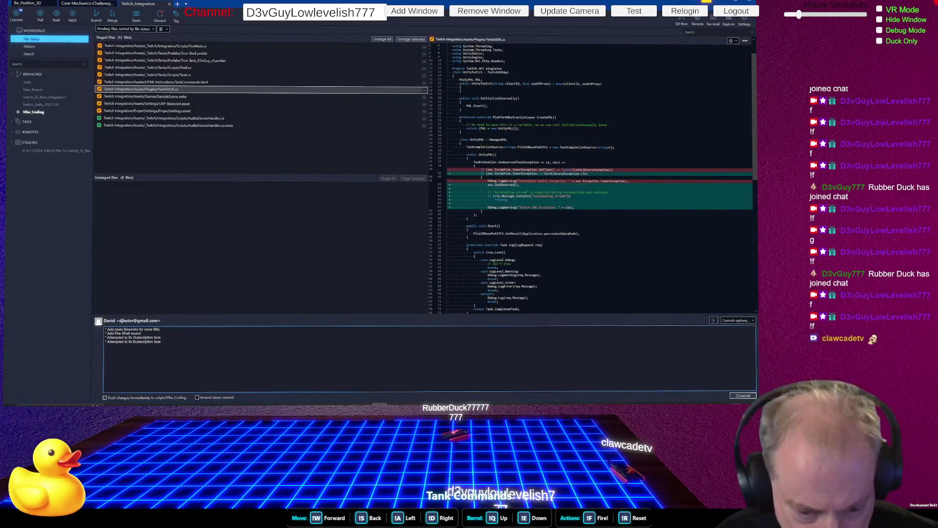
double_click(143, 342)
text(Sound )
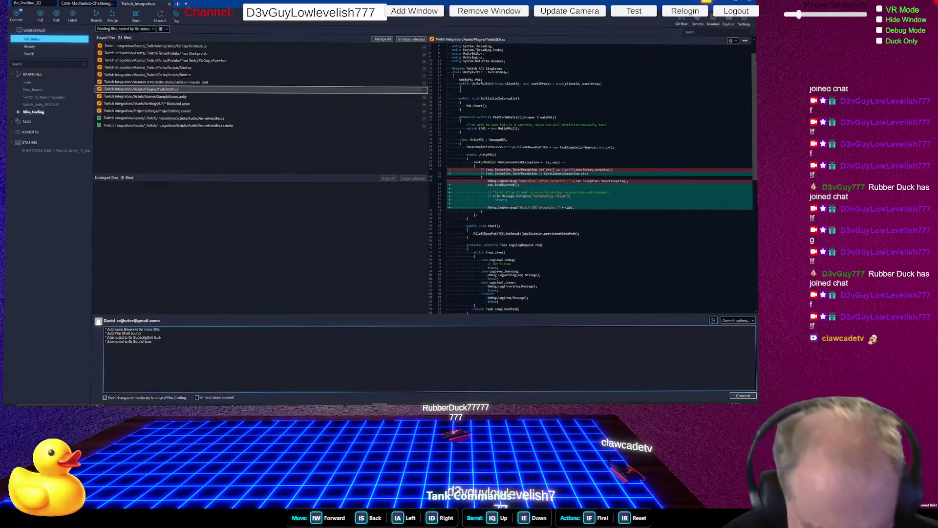
text(I)
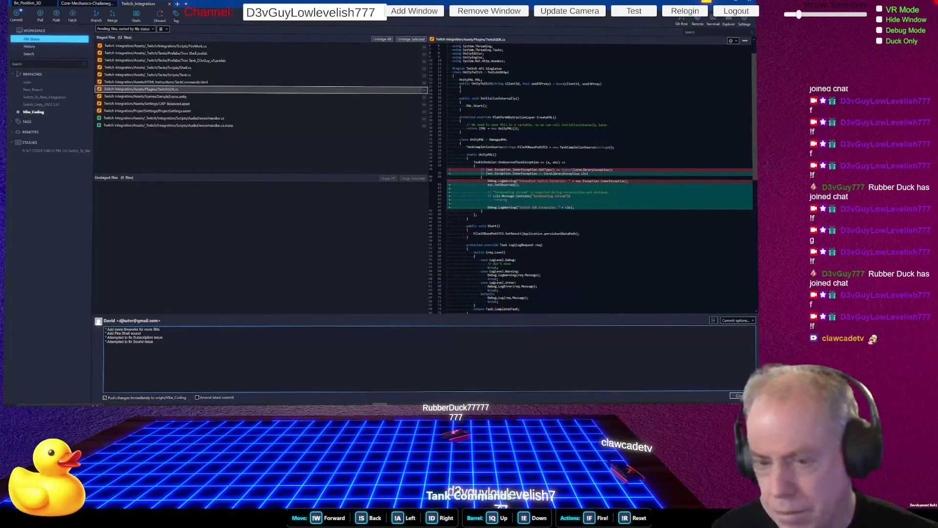
click(739, 395)
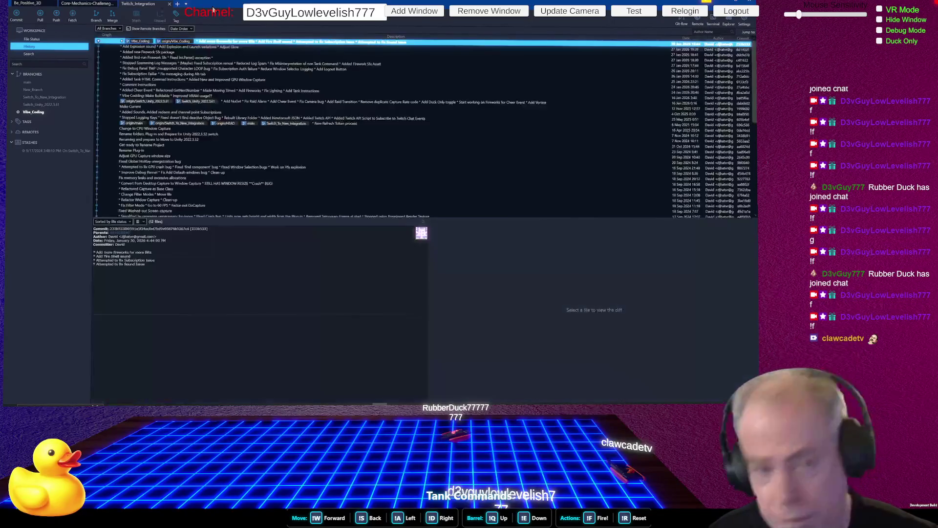
Close the Twitch_Integration and Be_Positive_3D repository tabs, then return to Unity and the browser
click(170, 4)
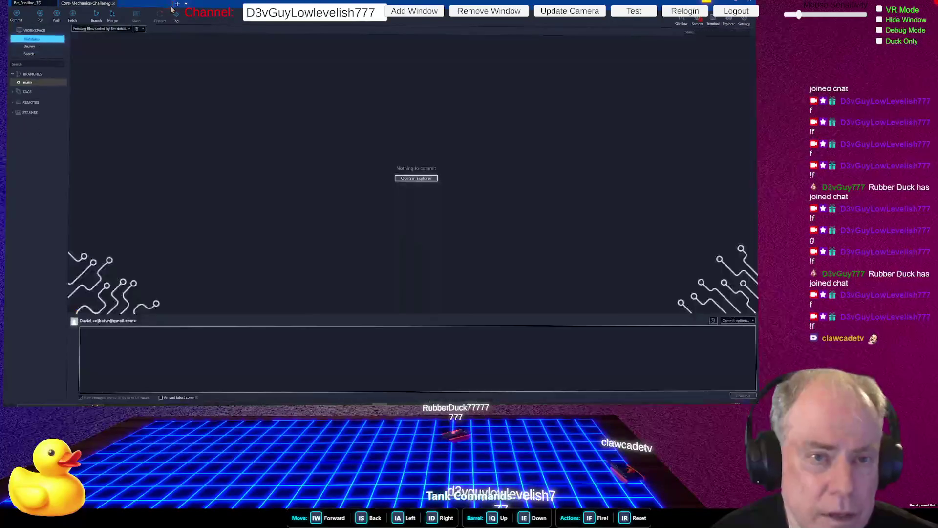
click(53, 4)
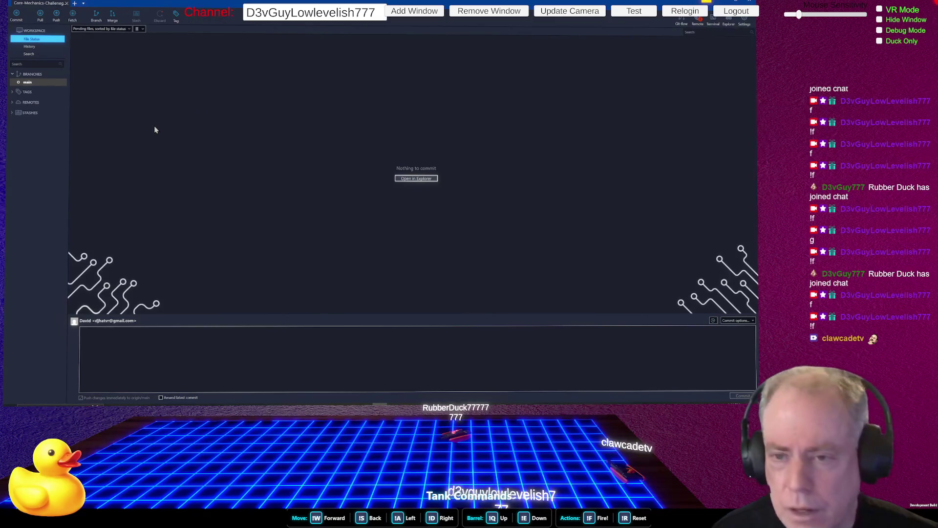
key(alt+Tab)
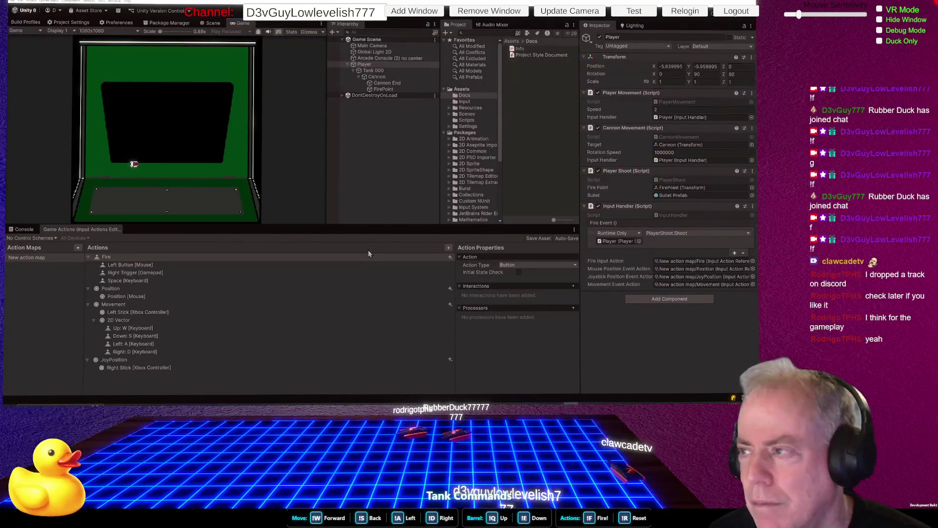
key(alt+Tab)
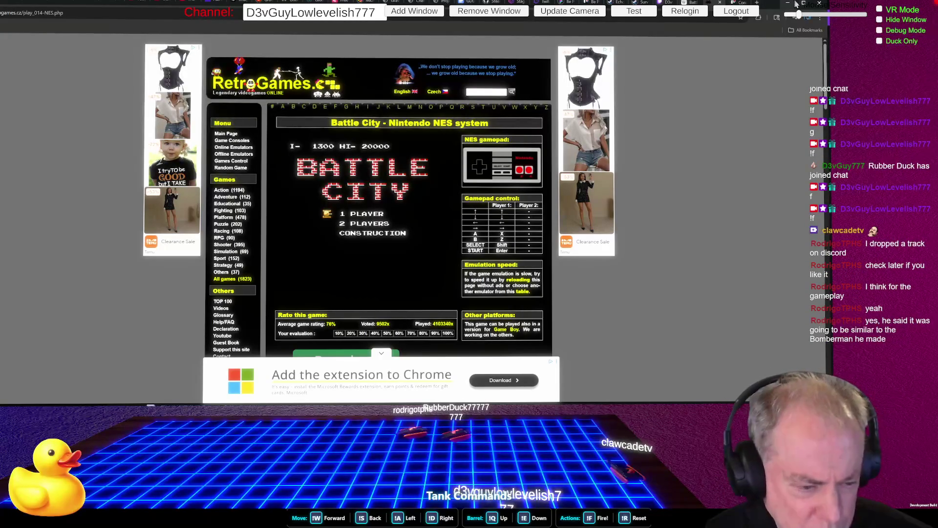
Start a Battle City stage, then switch to the Core Mechanics Challenge Trello board tab
key(Return)
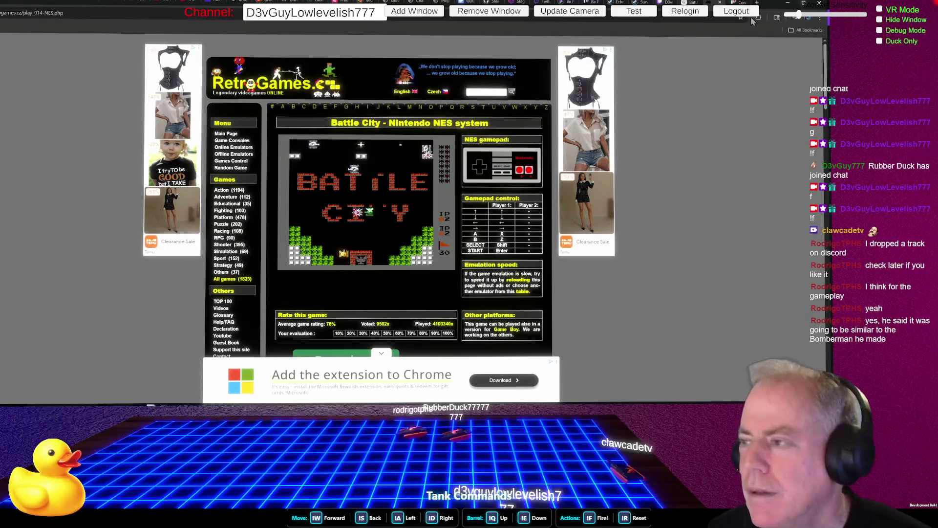
key(ctrl+Tab)
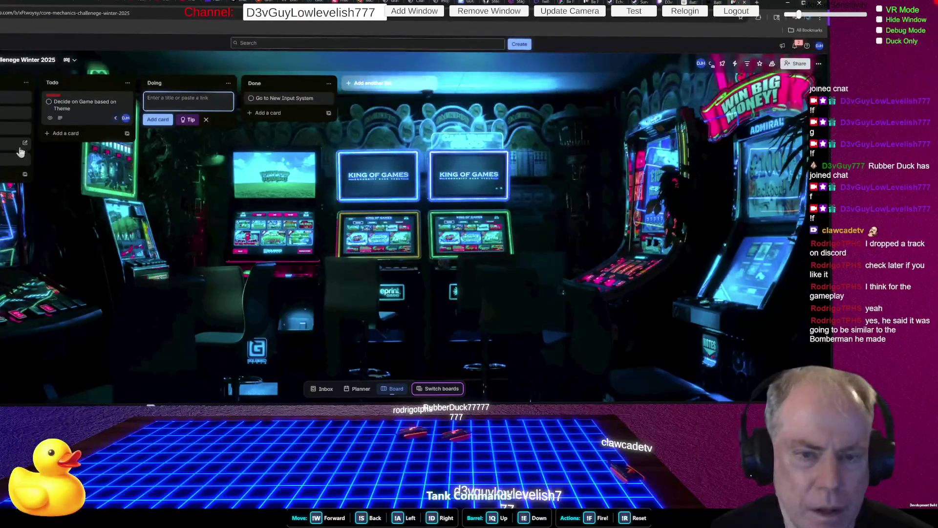
Add a 'Fix Directional Move and Fire' card to Todo and move it into Done
click(64, 137)
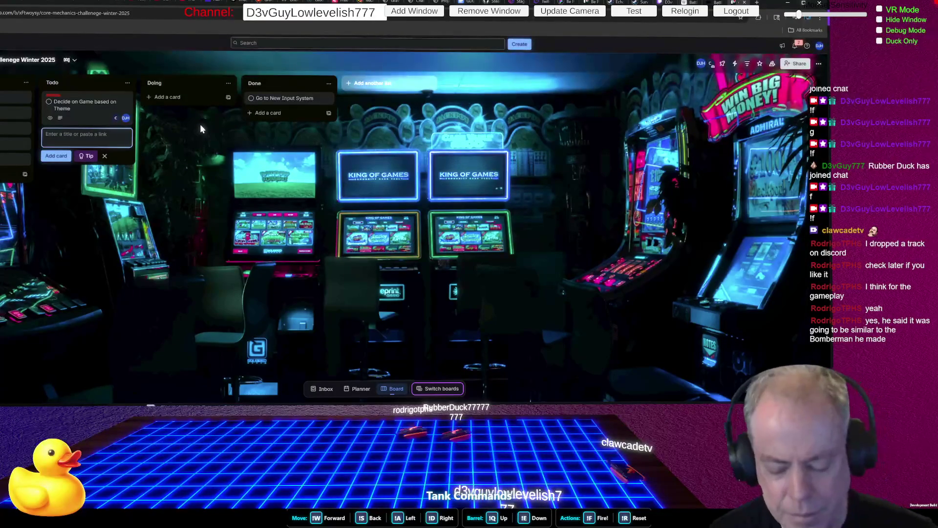
text(Fix Dir)
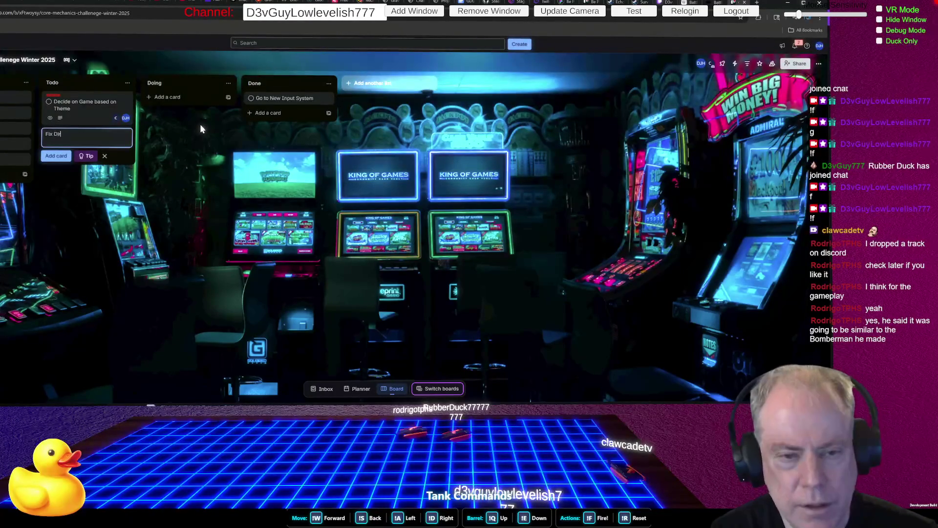
text(ectional Move)
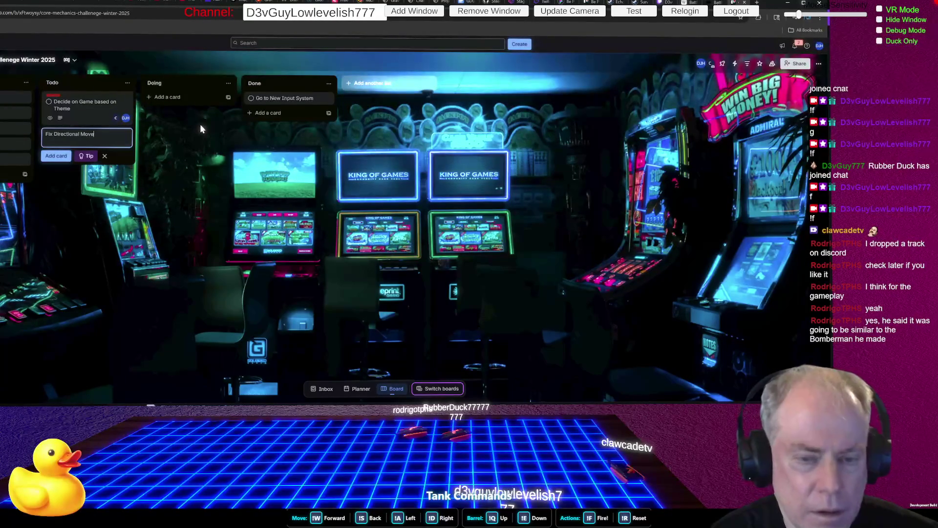
text( and Fire)
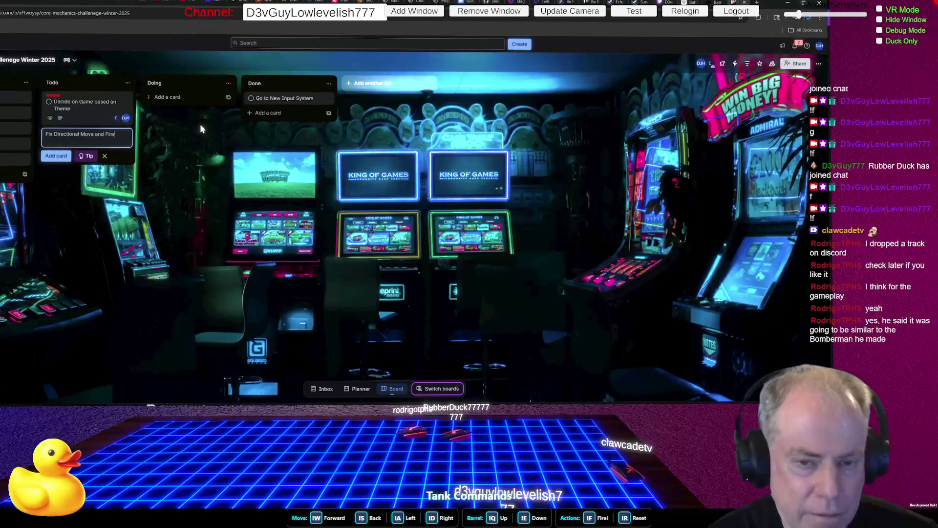
key(Return)
drag(78, 139, 268, 115)
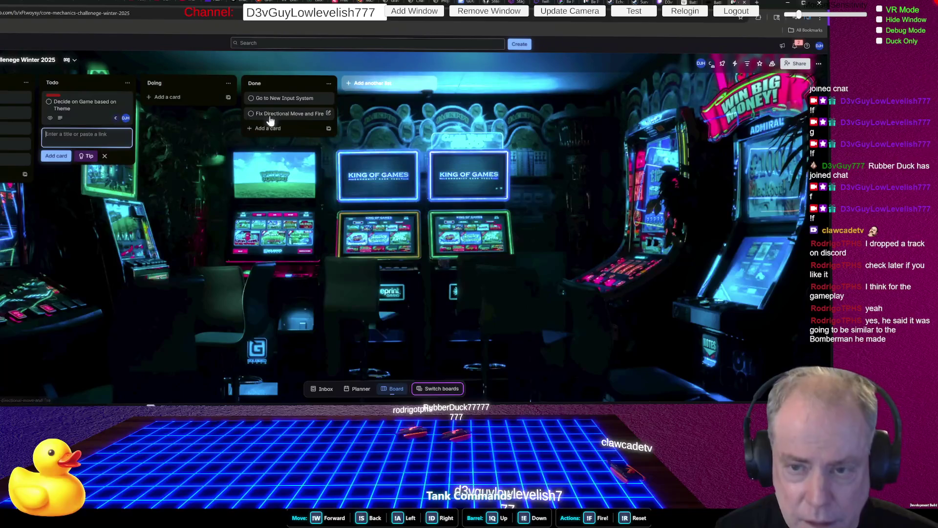
Create a new 'Review' list and place it before the Done list
click(372, 86)
text(Review)
key(Return)
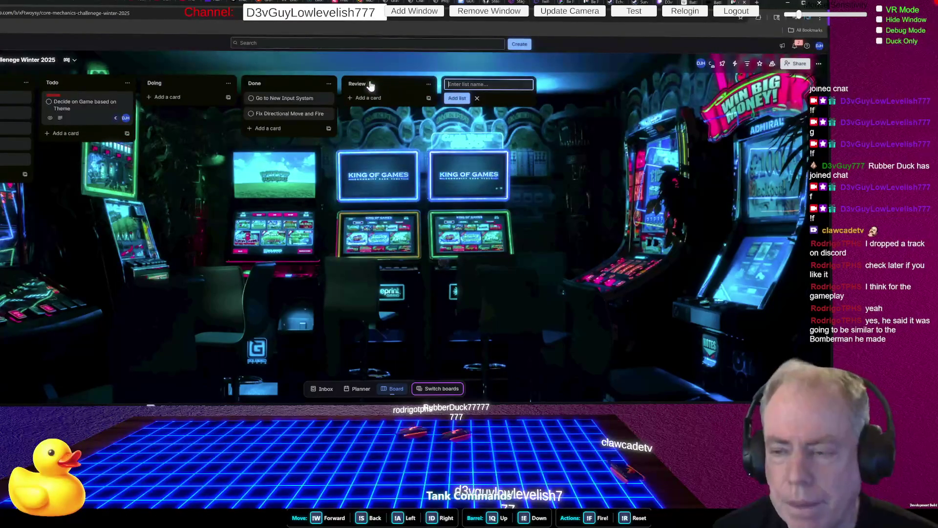
key(Escape)
mouse_move(372, 85)
mouse_down()
mouse_move(235, 85)
mouse_move(273, 86)
mouse_up()
Move both Done cards into Review, then open a new browser tab
drag(388, 101, 295, 99)
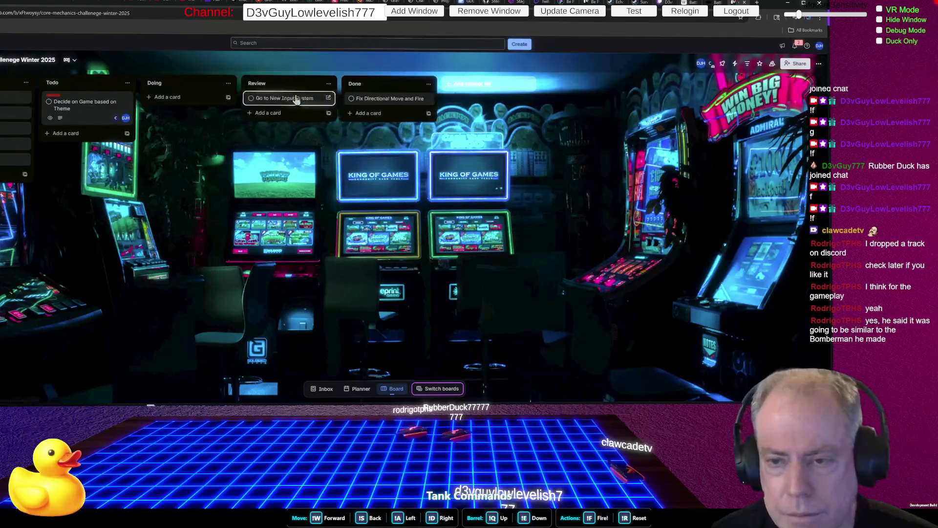
drag(379, 101, 299, 101)
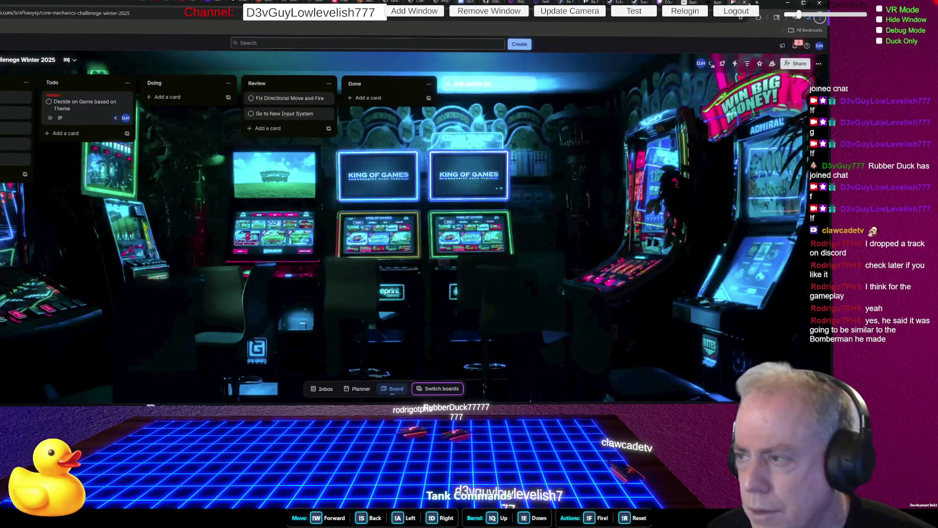
click(756, 2)
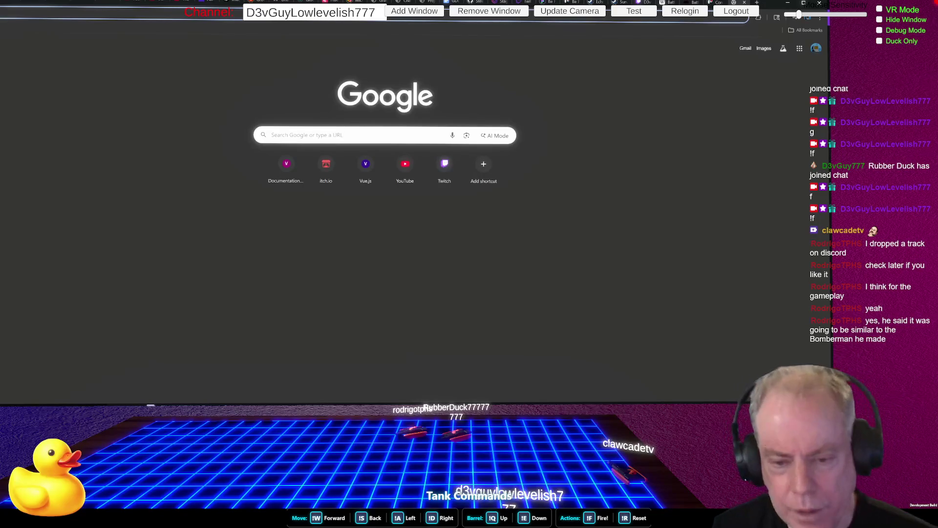
Load the itch.io Core Mechanics Challenge 2025 Winter jam page
key(Return)
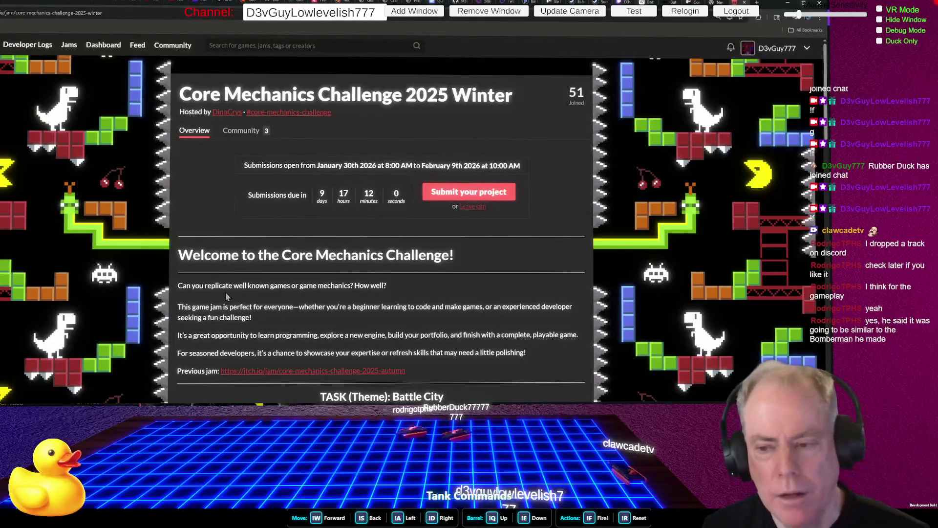
Scroll down to the Battle City task section, then return to Unity
scroll(323, 334, down, 5)
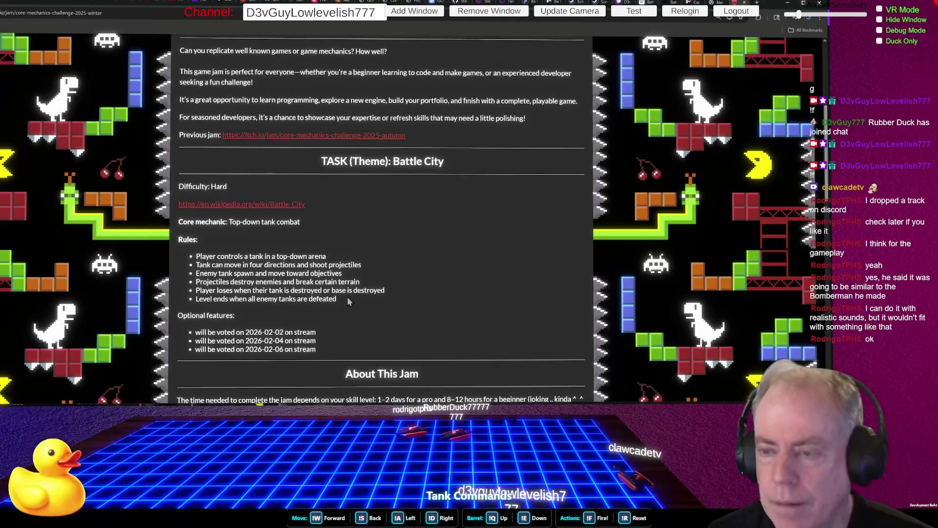
key(alt+Tab)
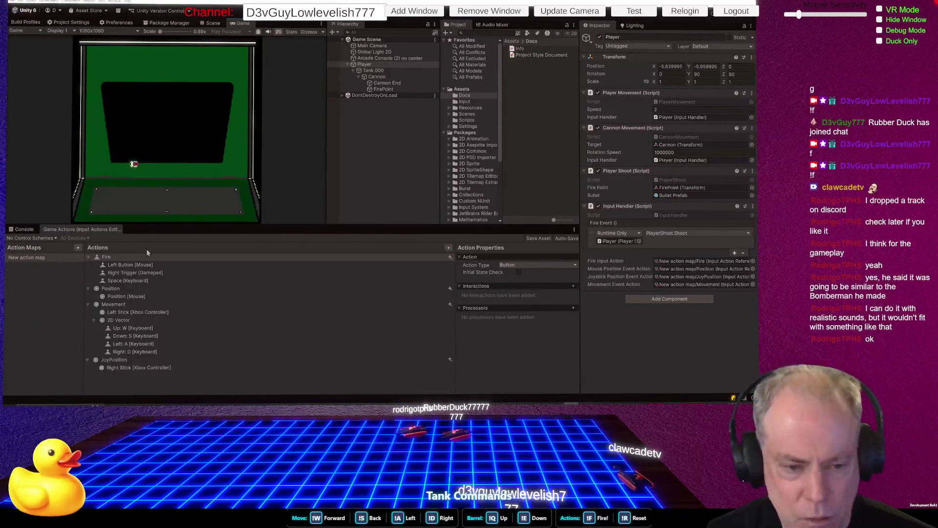
Show the Console, give the scene panes more height, and stop play mode
click(22, 229)
drag(183, 225, 197, 322)
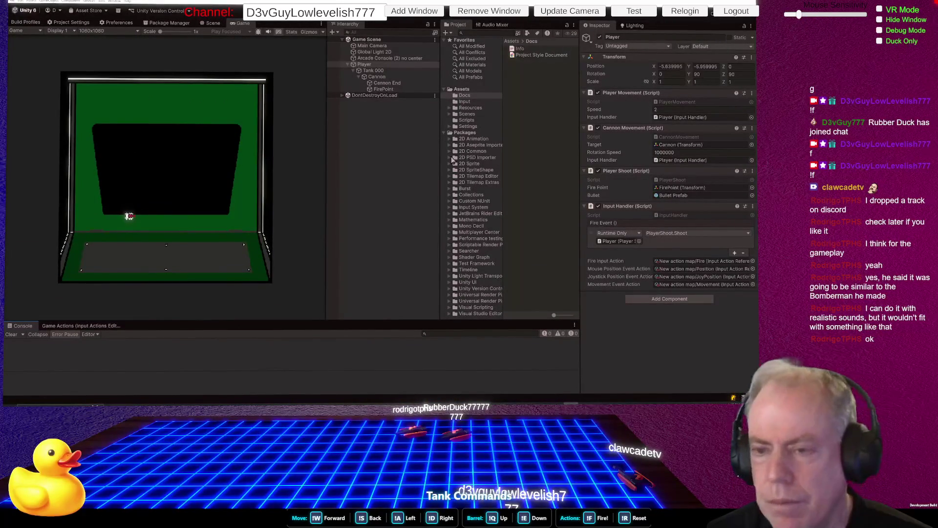
click(375, 20)
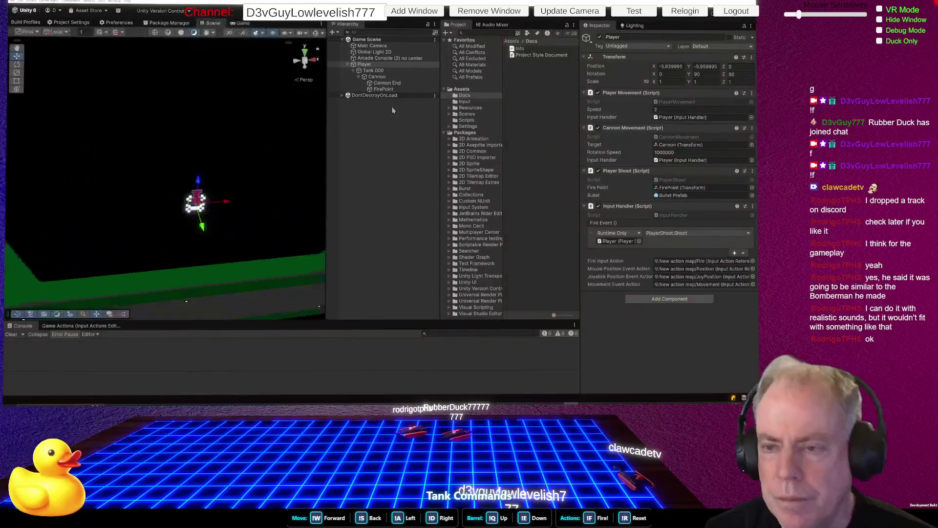
Collapse Player and create an empty GameObject named 'Map' in the Hierarchy
click(350, 66)
click(348, 65)
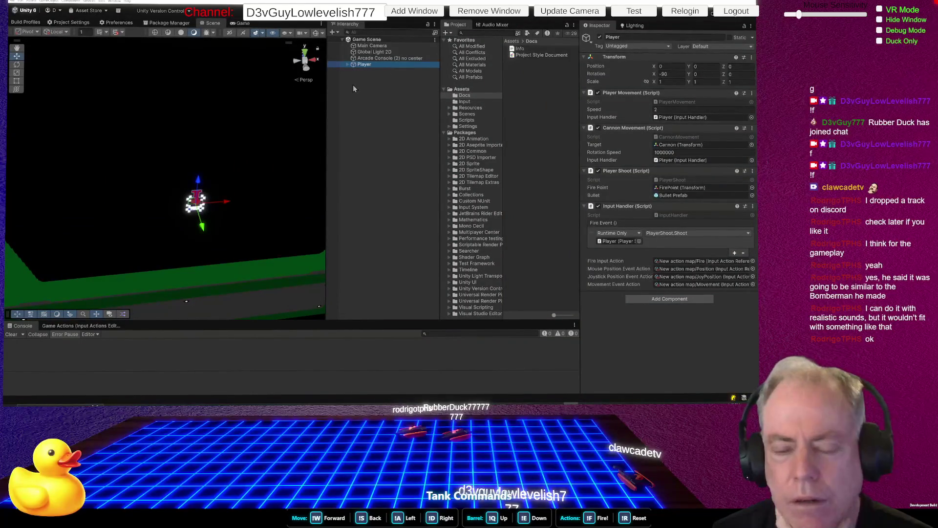
right_click(352, 84)
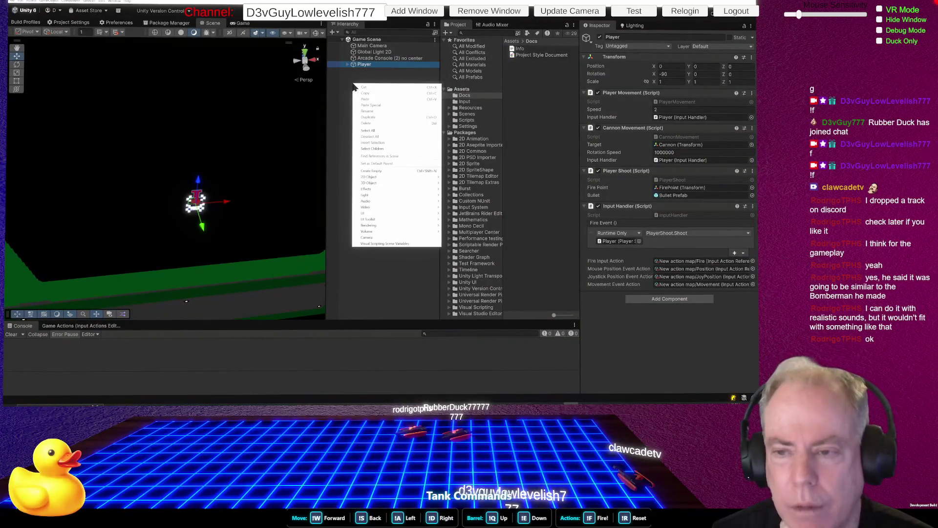
click(380, 171)
text(Map)
key(Return)
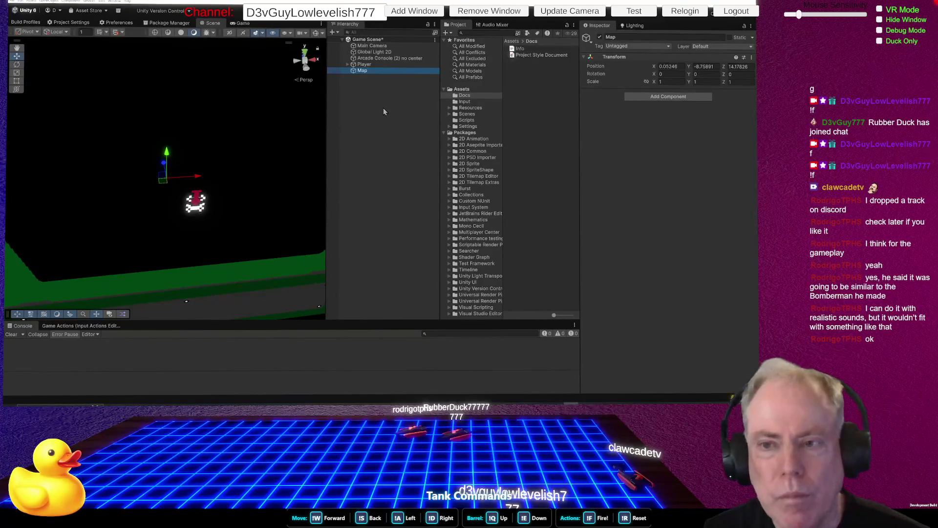
Add a 3D Cube as a child of Map, then switch to the jam page
right_click(362, 71)
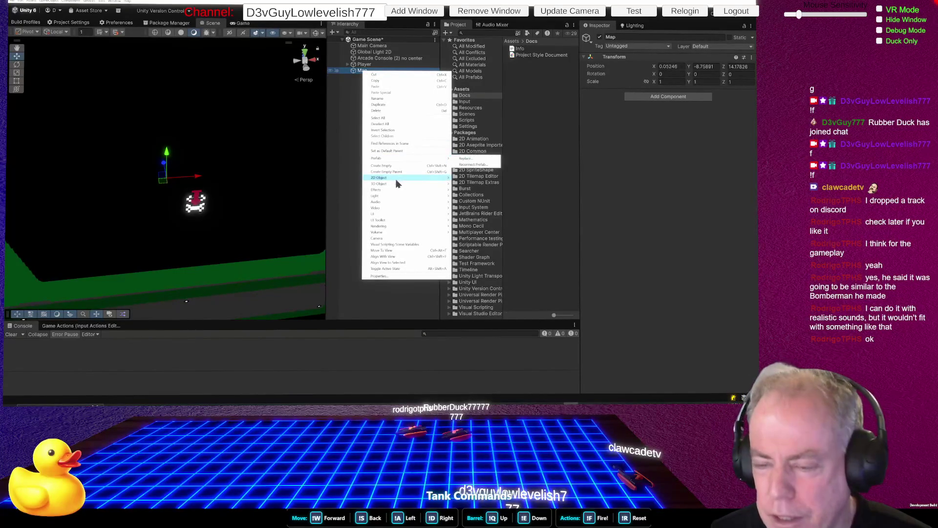
mouse_move(396, 179)
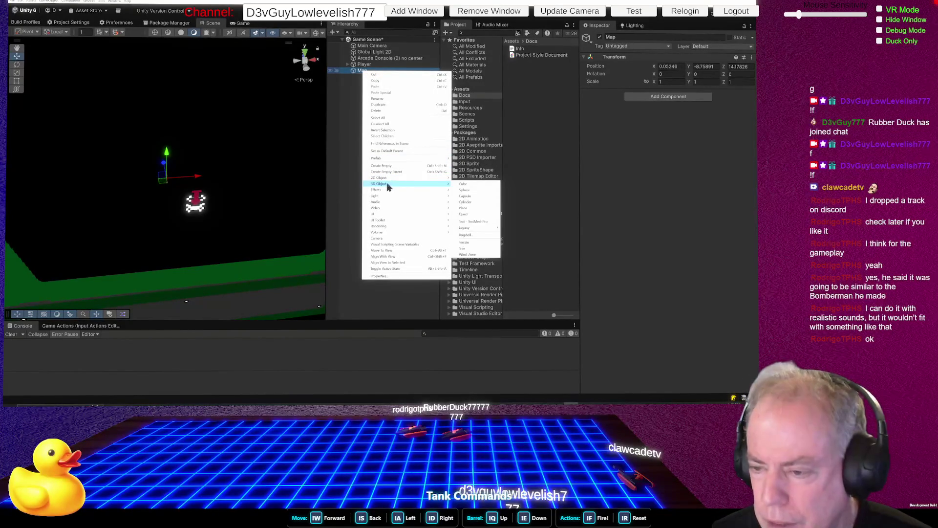
click(473, 184)
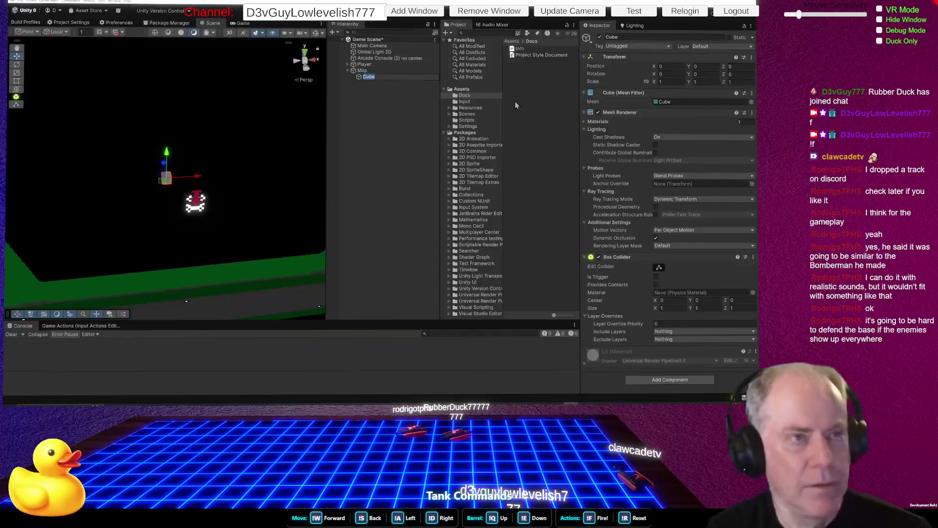
key(alt+Tab)
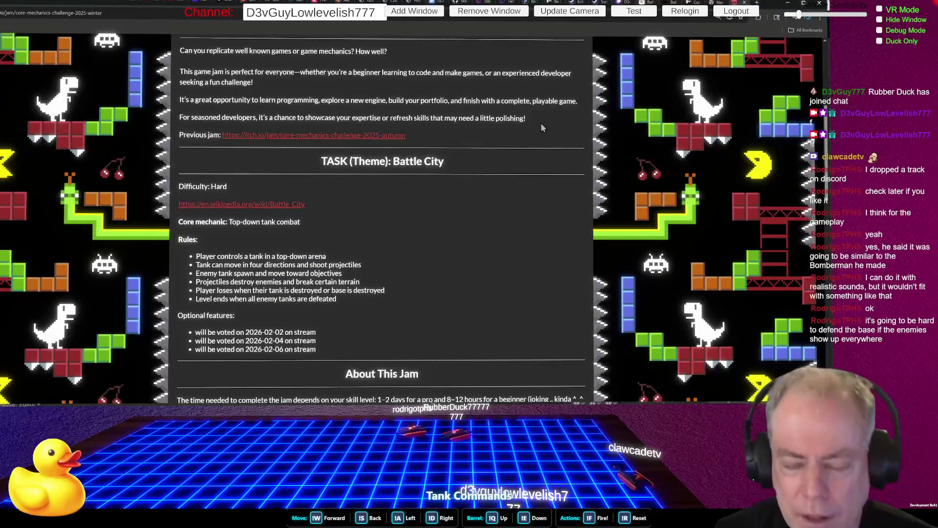
Highlight the six Battle City rules, then return to the Unity editor
mouse_move(197, 256)
mouse_down()
mouse_move(342, 285)
mouse_move(368, 303)
mouse_up()
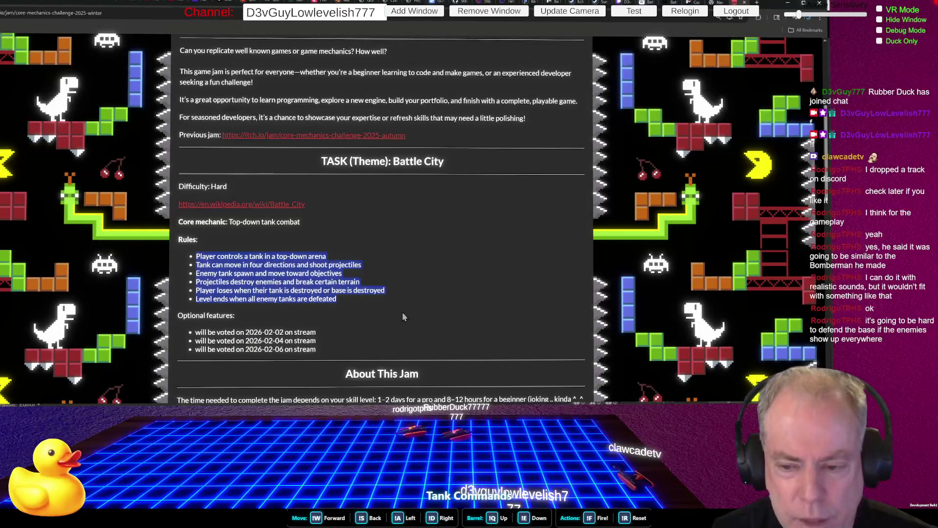
click(363, 302)
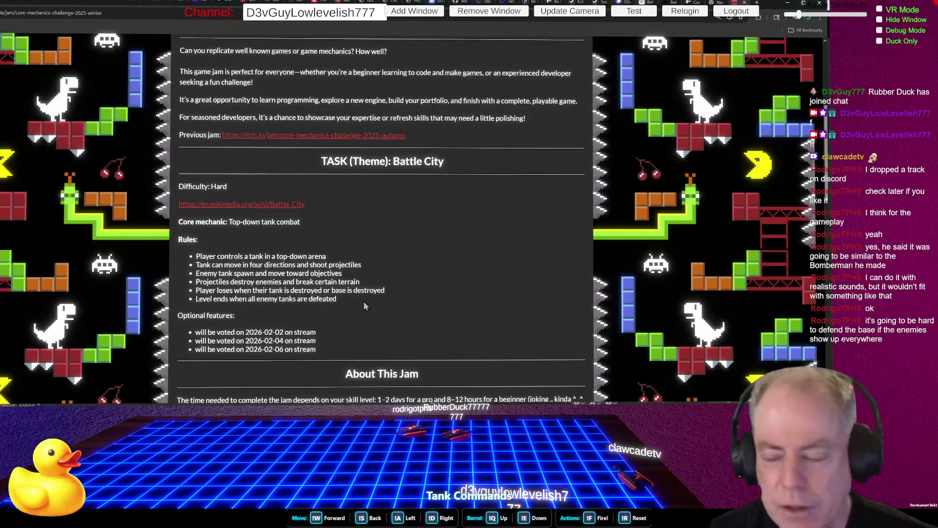
key(alt+Tab)
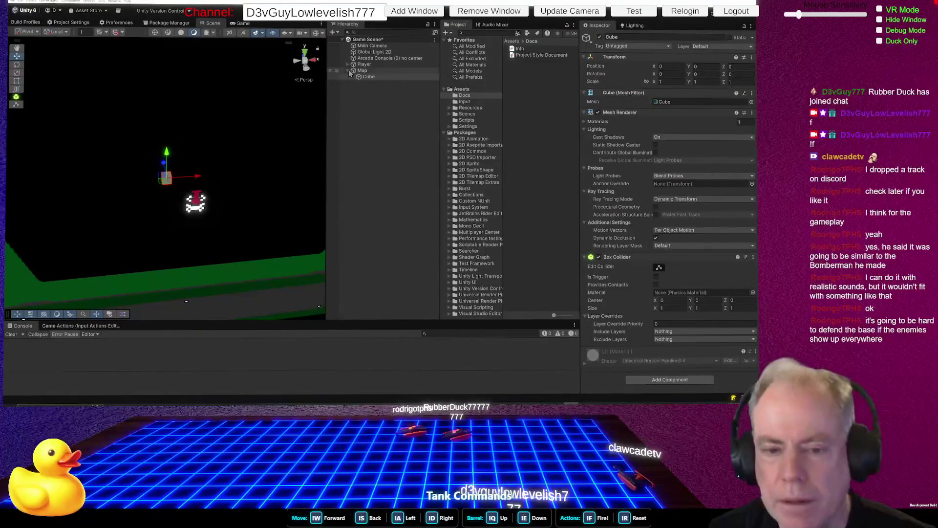
Parent Player and Map under Arcade Console (2) no center in the Hierarchy
mouse_move(255, 165)
mouse_down()
mouse_move(244, 167)
mouse_move(254, 144)
mouse_up()
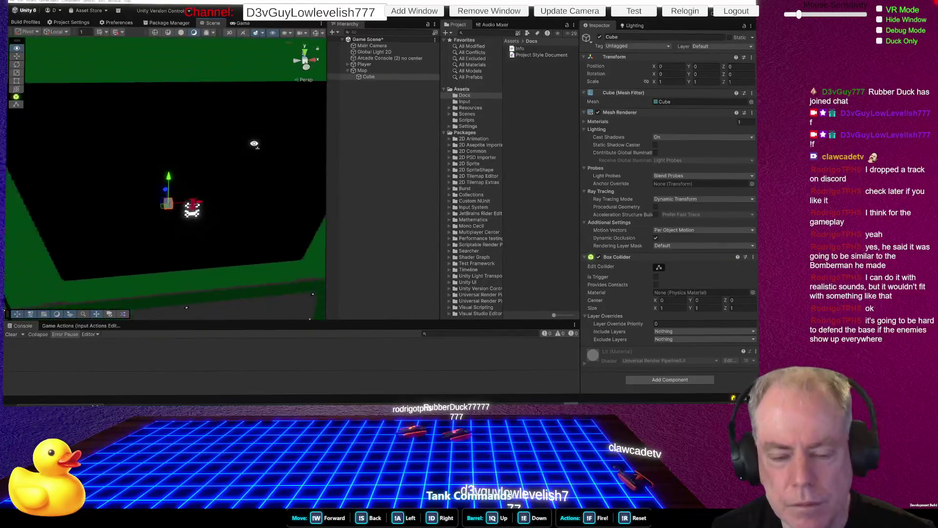
scroll(254, 144, down, 5)
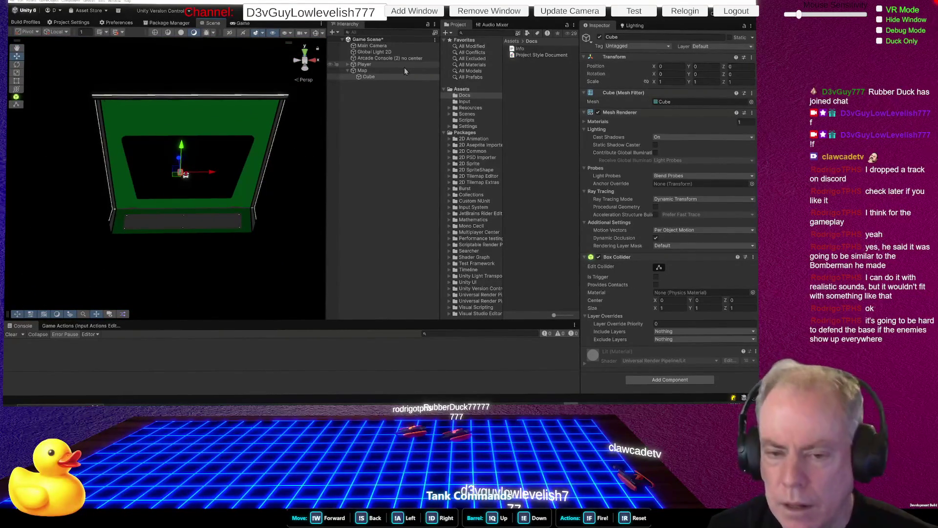
click(381, 58)
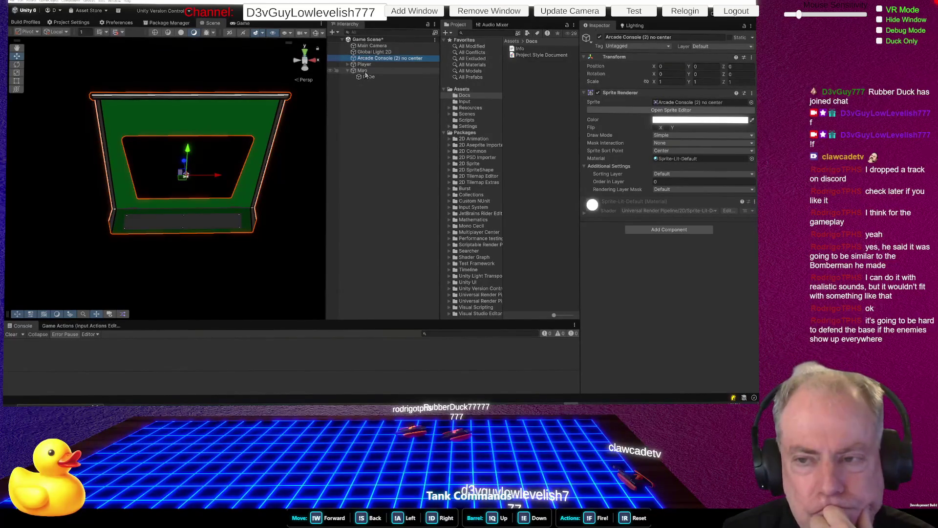
click(364, 64)
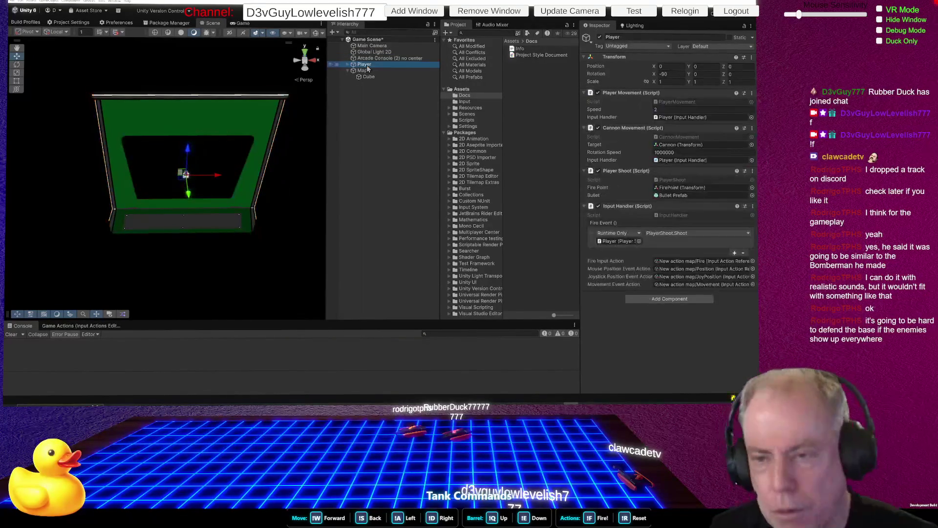
ctrl+click(370, 71)
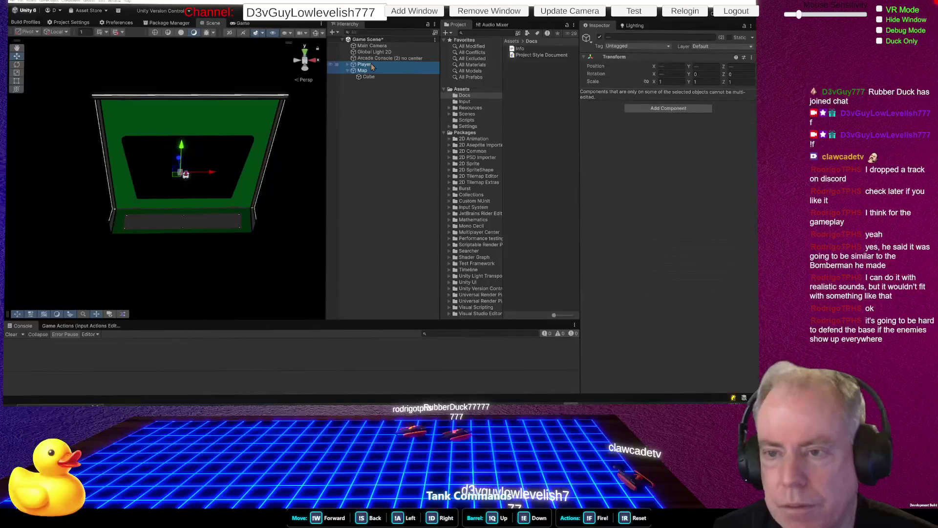
drag(372, 66, 382, 58)
click(372, 46)
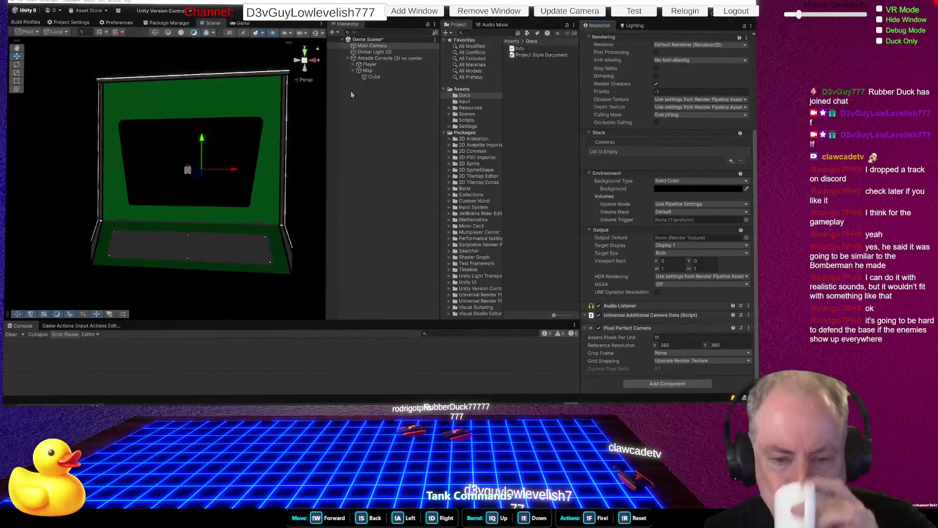
Select the Cube under Map and set its X scale to 1
click(244, 23)
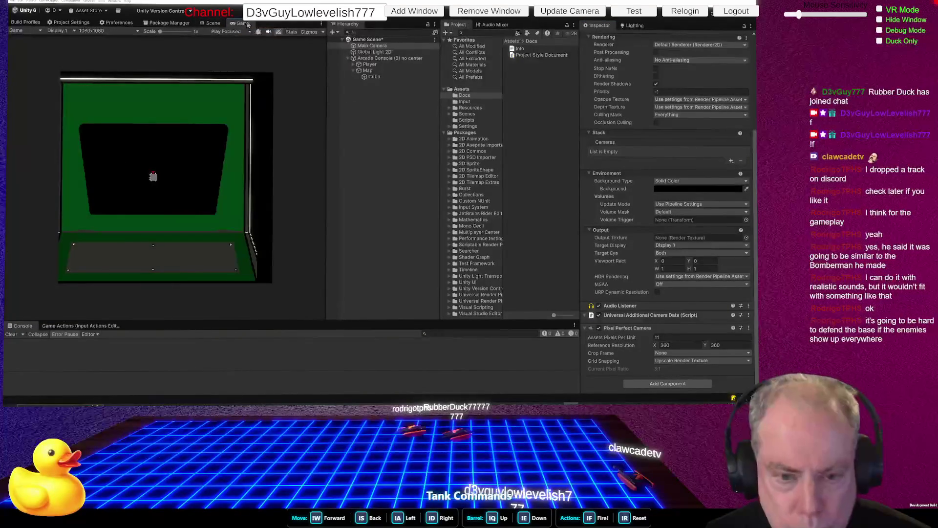
click(380, 78)
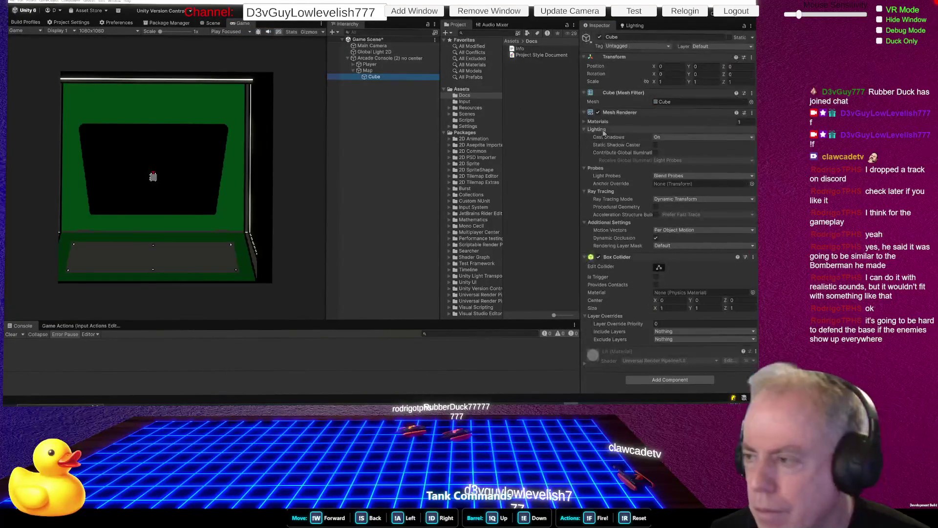
drag(654, 82, 653, 86)
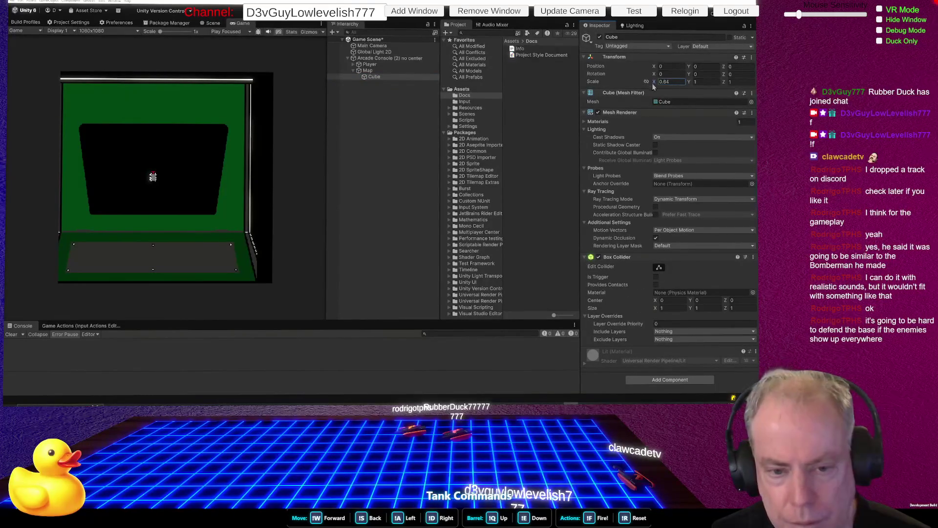
text(1)
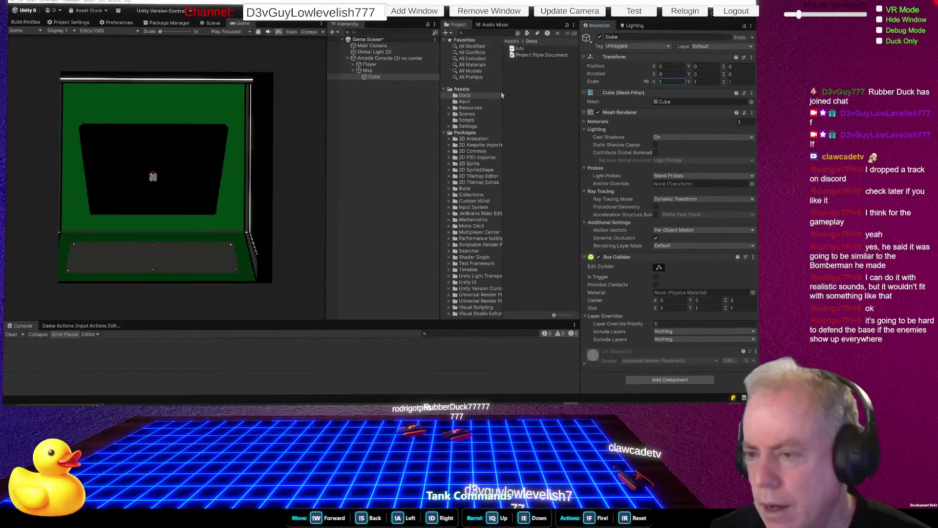
Drag the Cube into Resources/Prefabs to make a Cube prefab
click(450, 107)
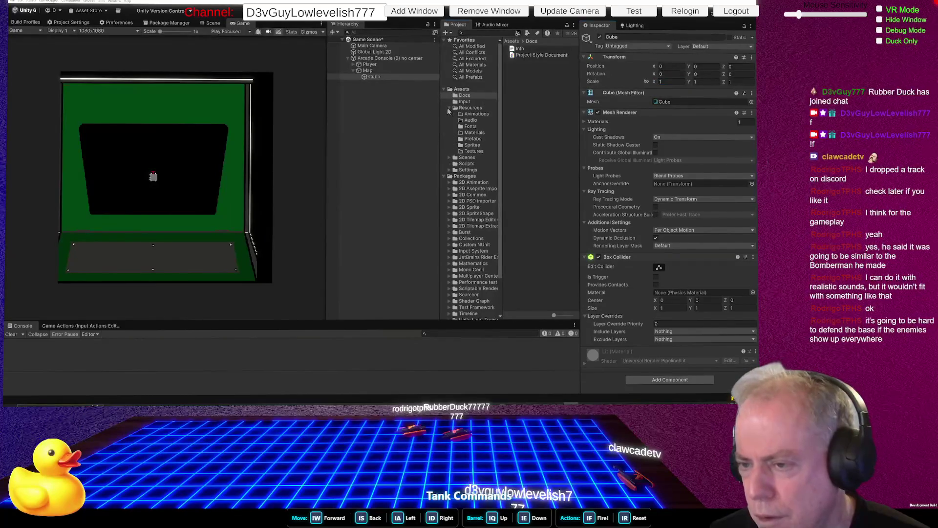
click(474, 139)
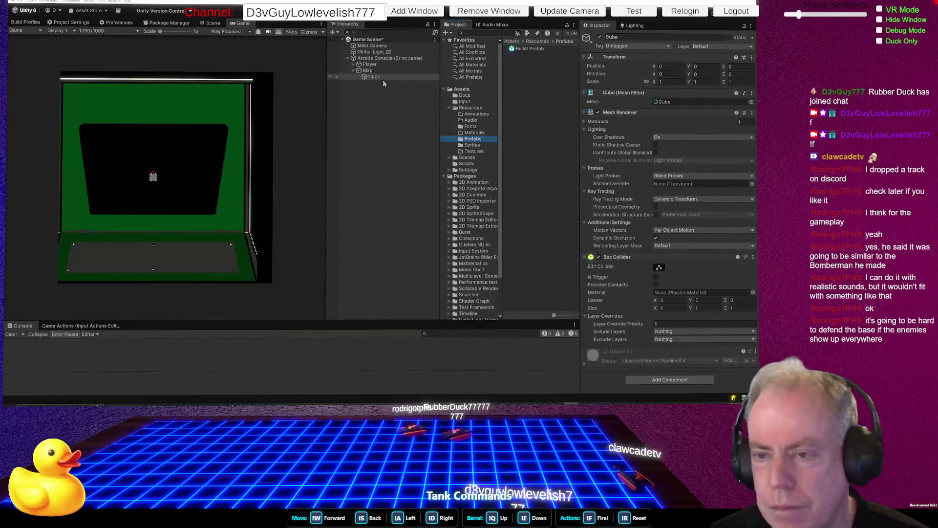
drag(374, 77, 536, 77)
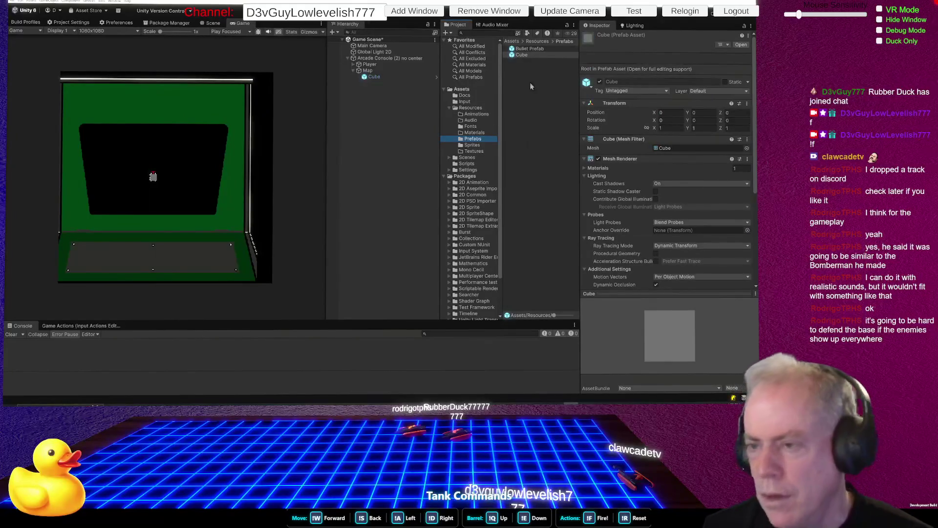
Create a new material named 'Wall' in the Resources/Materials folder
click(474, 132)
right_click(536, 117)
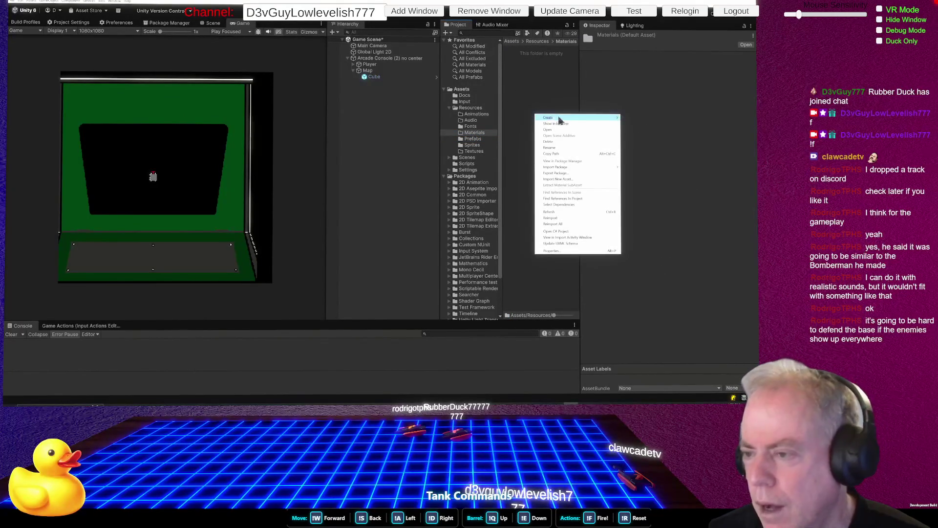
mouse_move(566, 120)
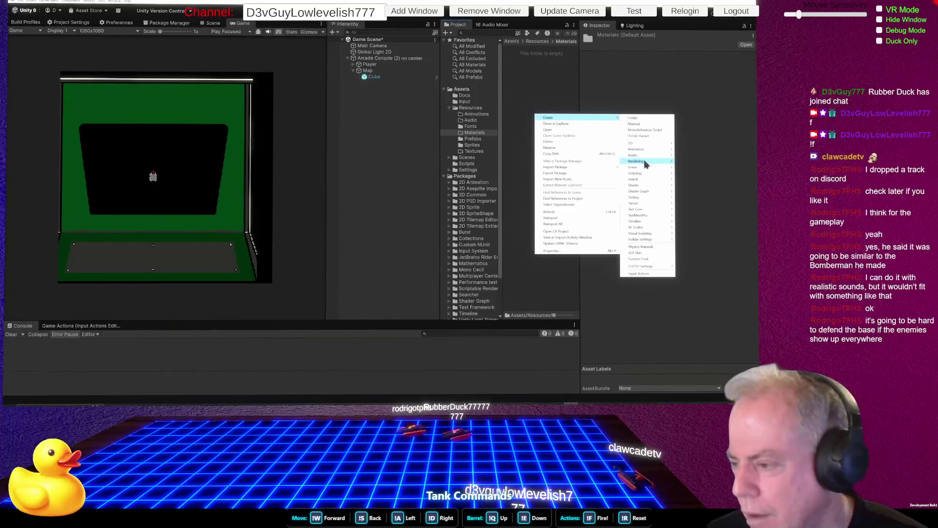
mouse_move(645, 163)
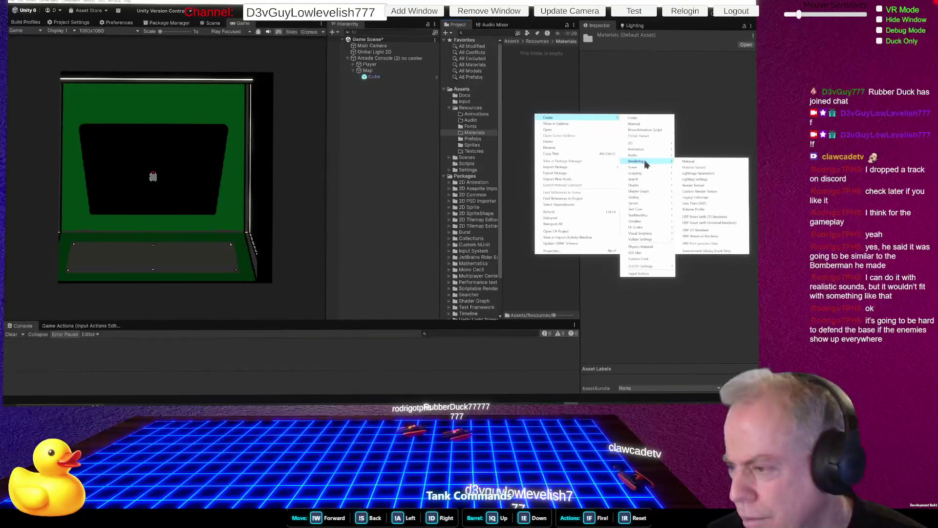
click(635, 124)
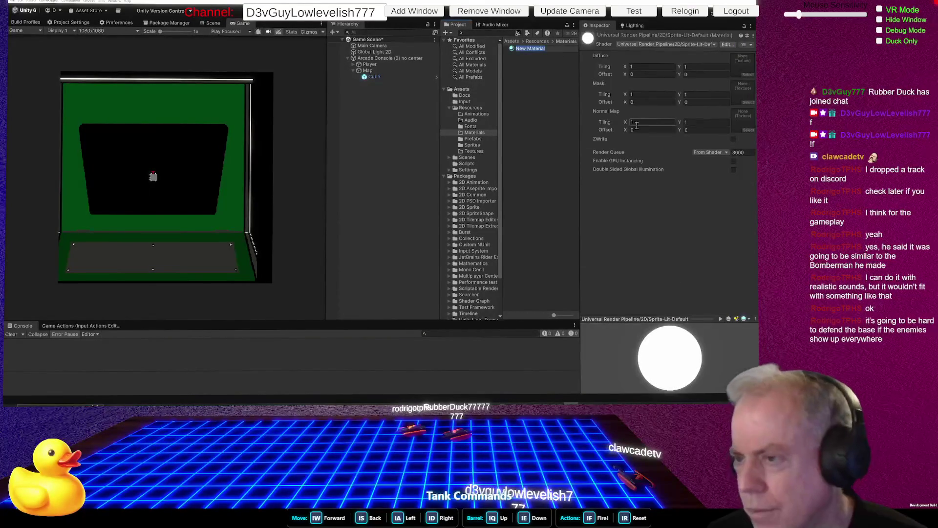
text(Wall)
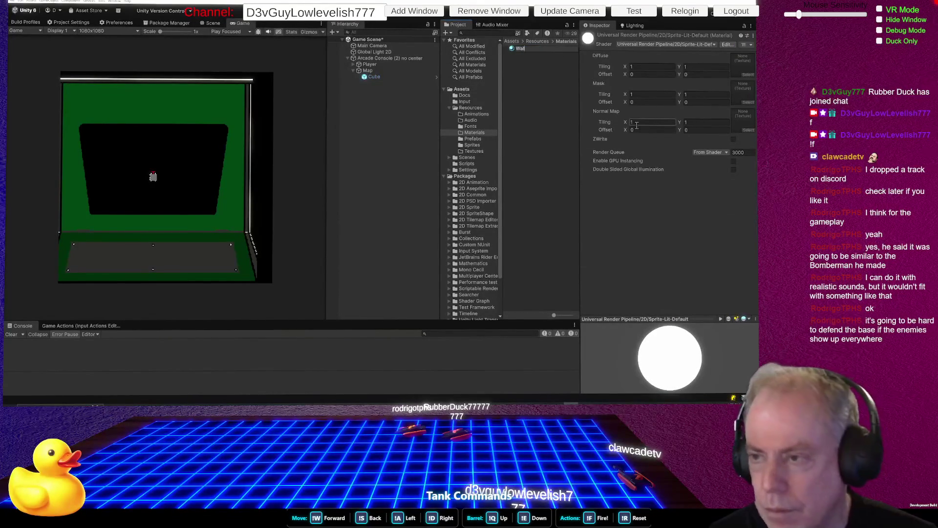
key(Return)
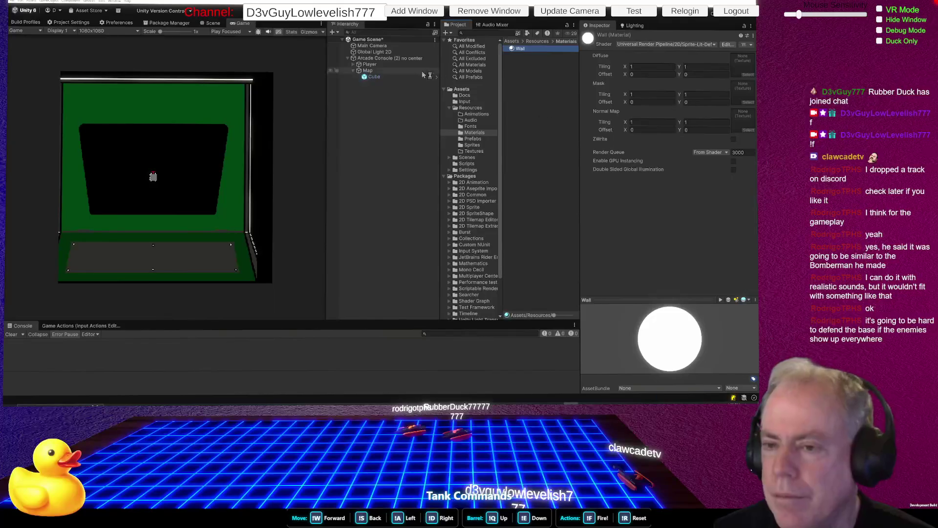
Apply the Wall material to the Cube under Map and review its properties
click(379, 77)
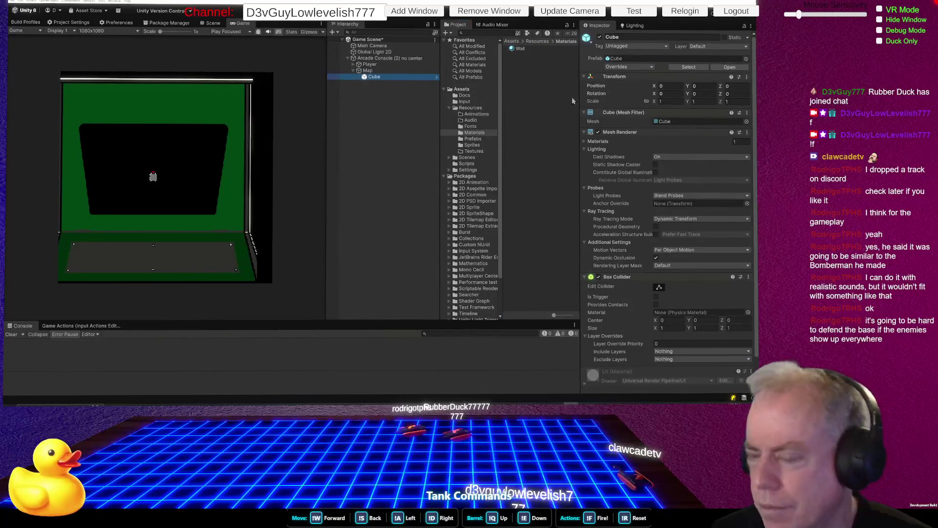
drag(520, 49, 380, 77)
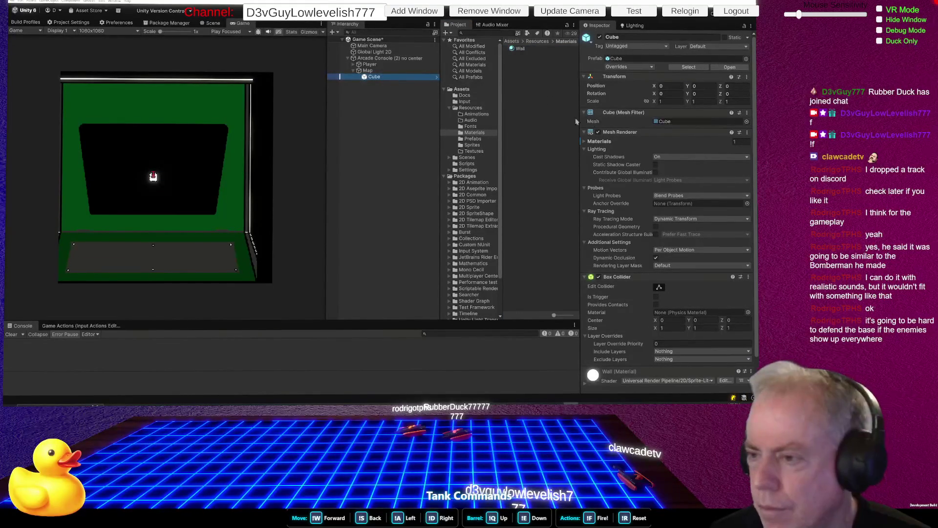
click(519, 49)
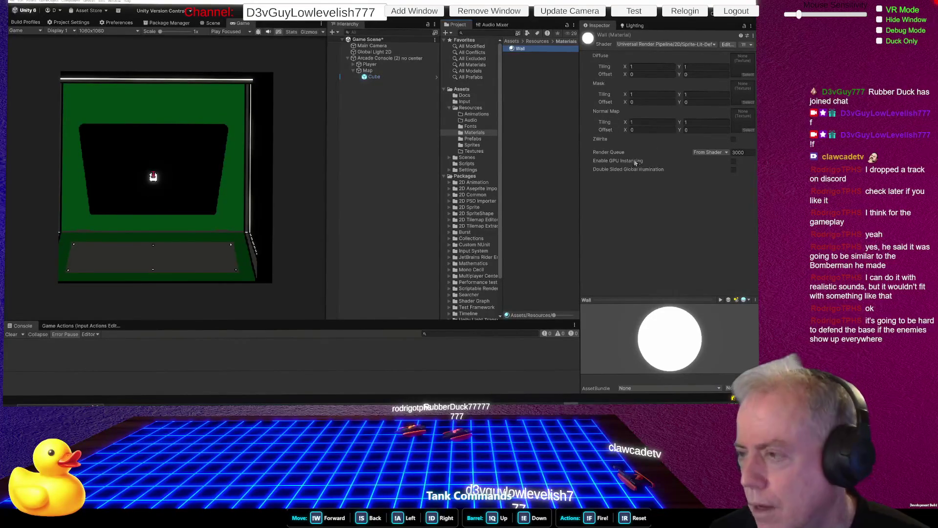
mouse_move(618, 170)
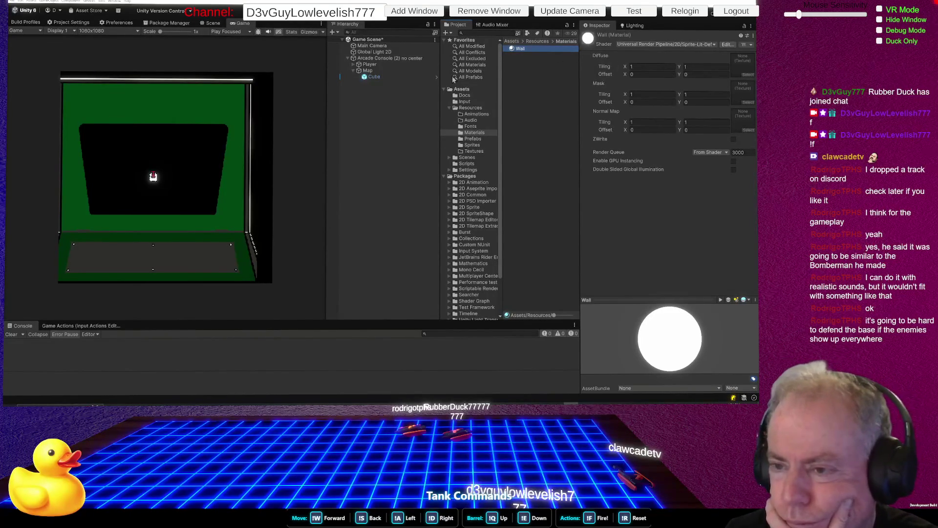
click(379, 77)
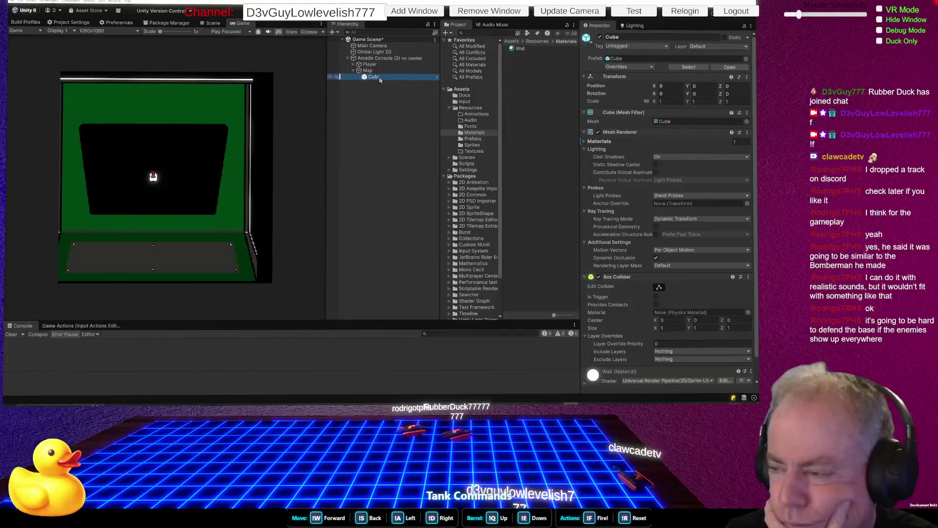
Switch the Wall material's shader to Universal Render Pipeline/Unlit
click(521, 49)
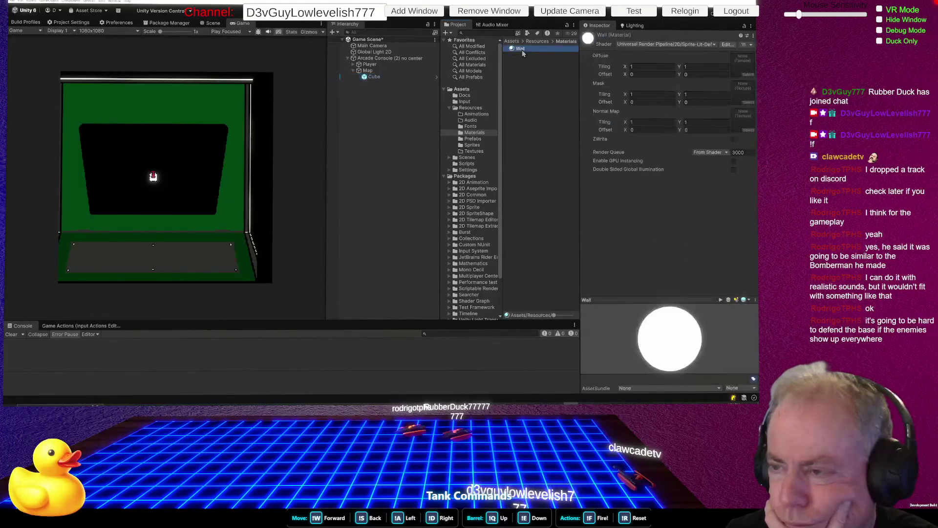
right_click(518, 68)
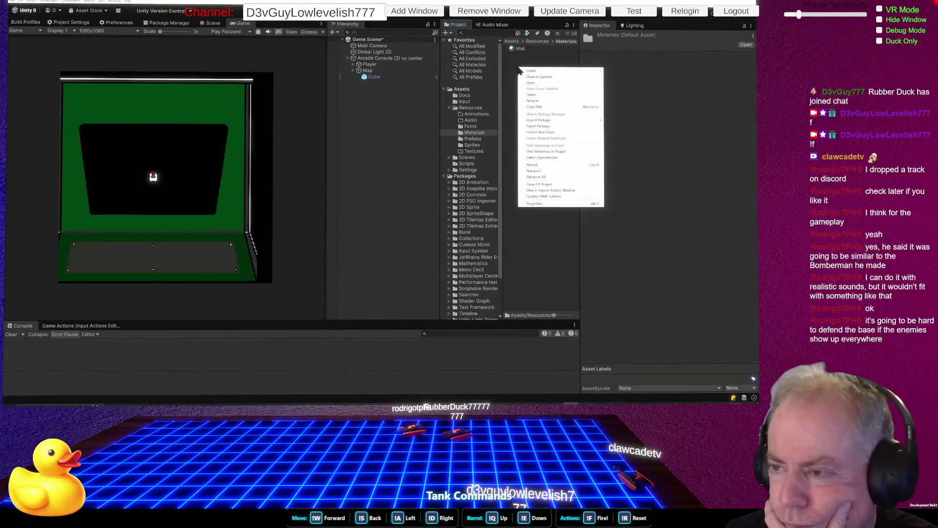
click(522, 50)
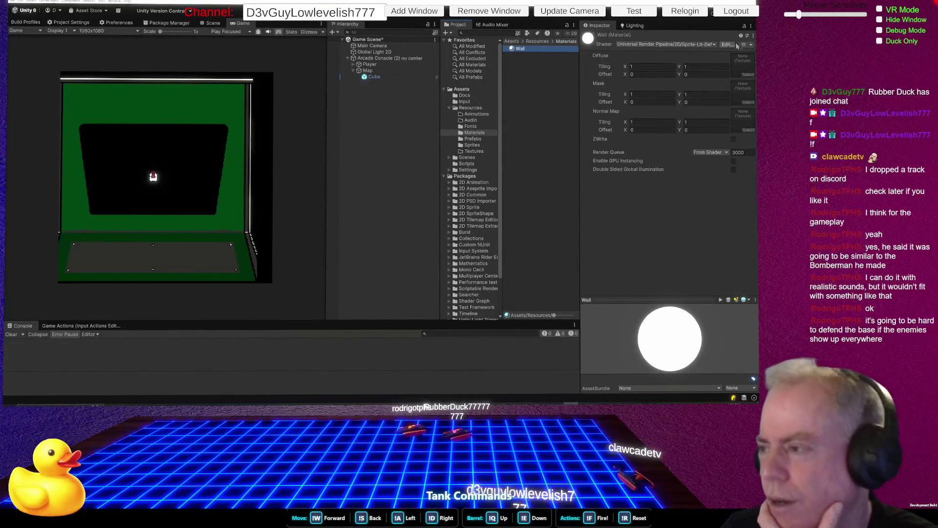
click(714, 44)
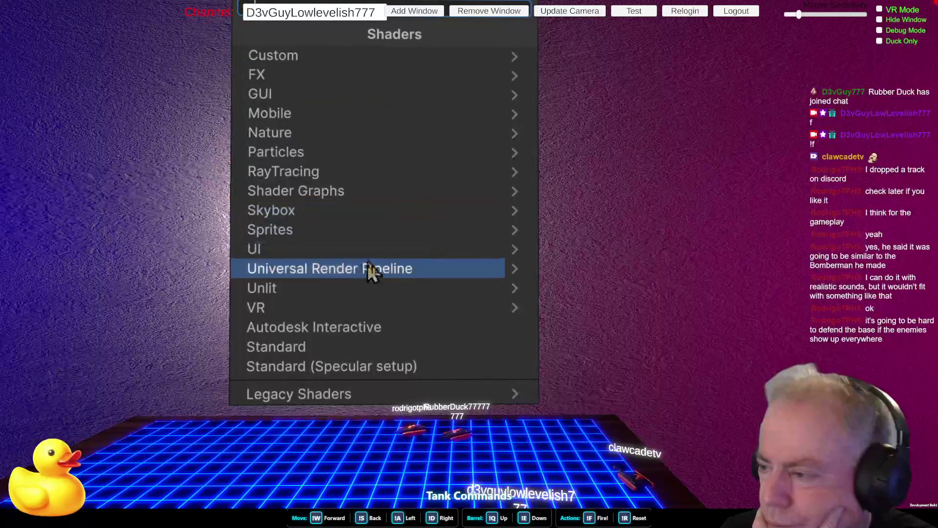
click(354, 273)
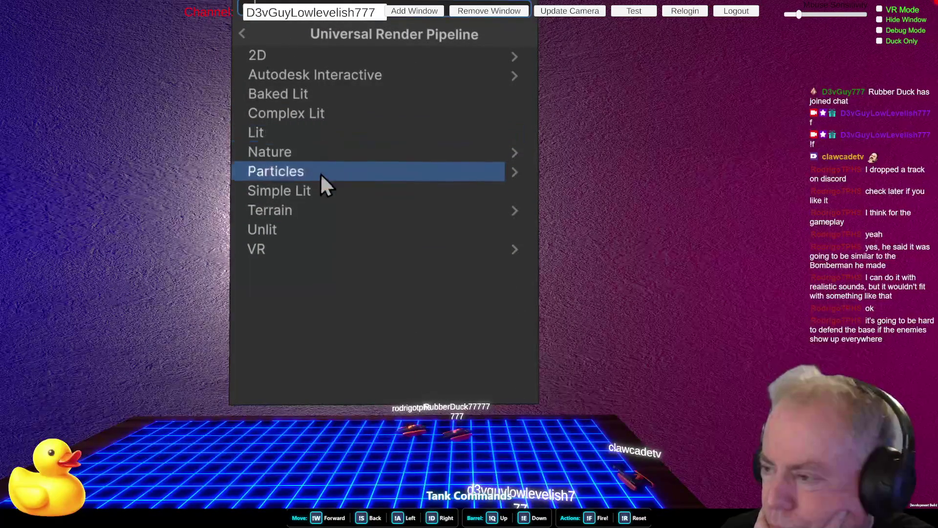
click(279, 229)
Set the Wall material's base colour to a fully saturated bright blue (1018FF)
click(740, 101)
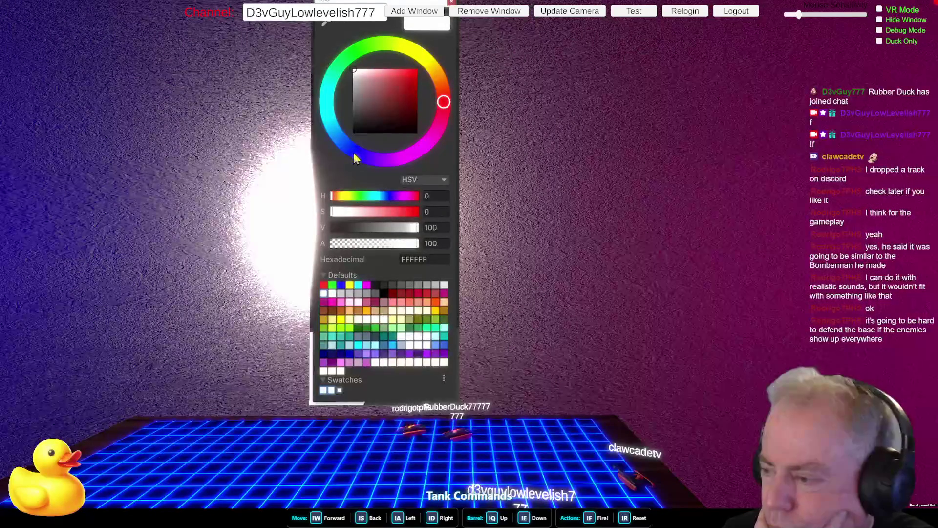
click(354, 151)
click(412, 72)
click(413, 70)
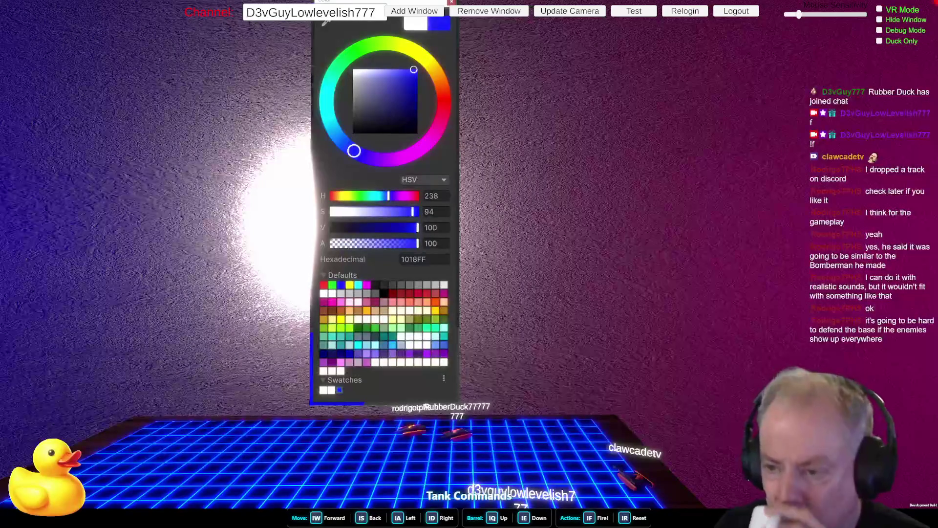
key(Escape)
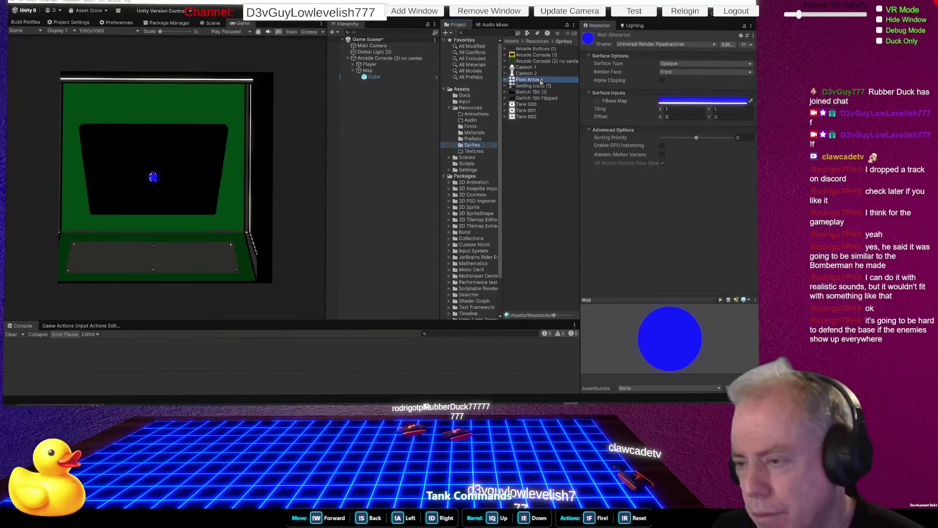
Preview Pixel Arrows, Setting Icons, Tank 000 and Tank 001, then expand Tank 002 and preview its sprite
click(540, 81)
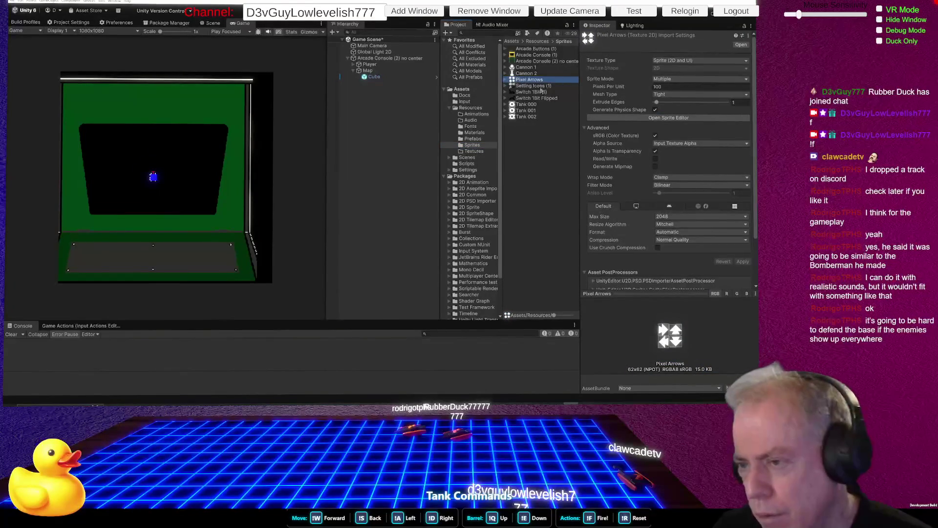
click(535, 87)
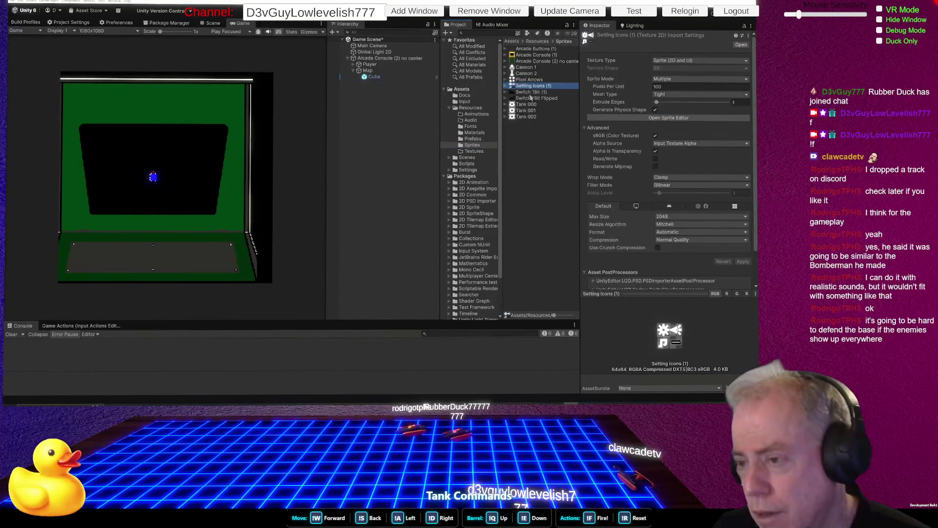
click(526, 105)
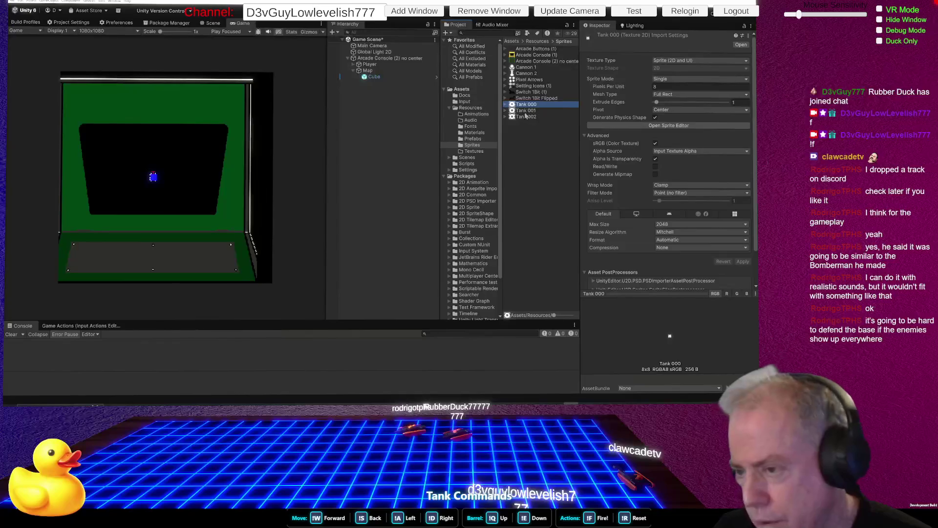
click(525, 111)
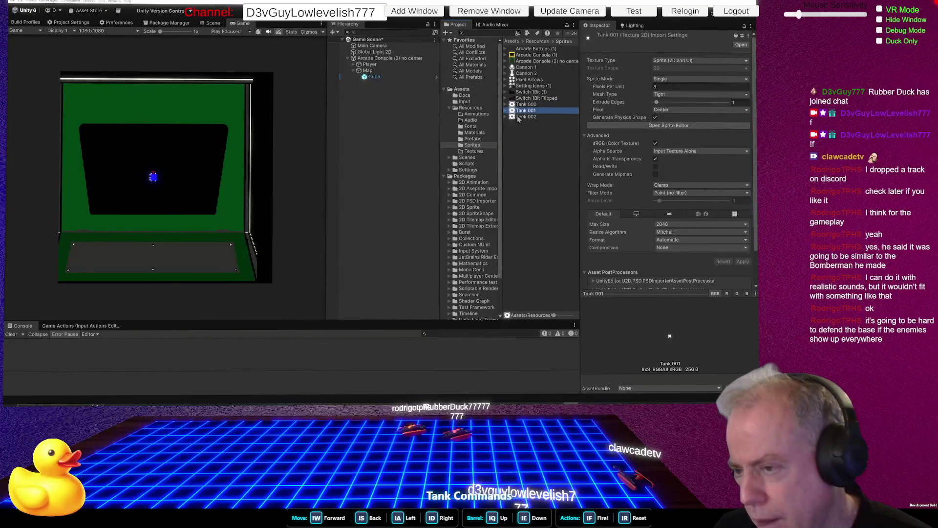
click(506, 118)
click(528, 124)
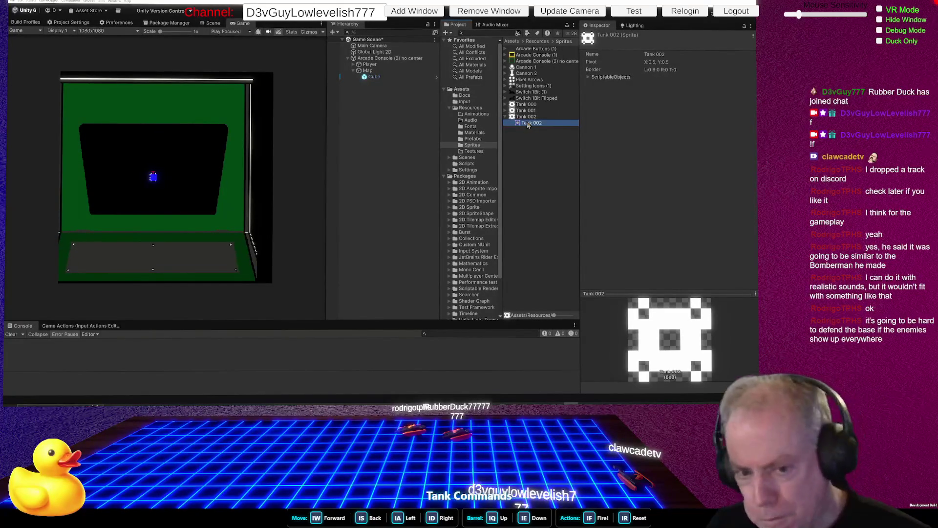
scroll(149, 176, up, 5)
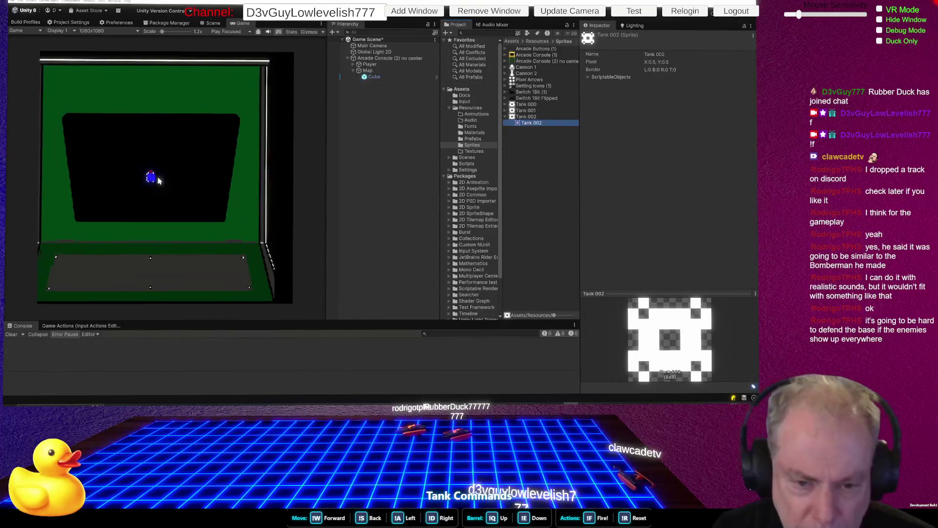
Zoom the Game view to about 7x on the blue cube and select the Map's Cube
scroll(146, 171, up, 10)
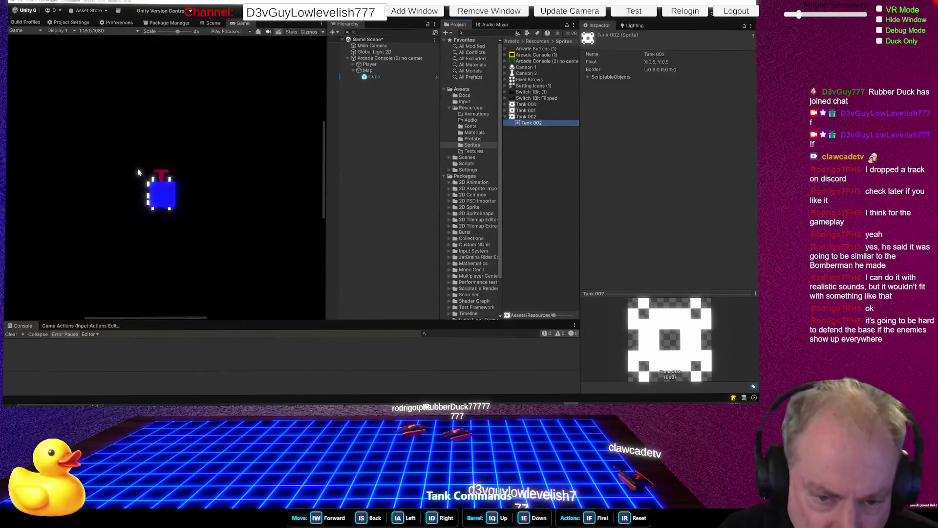
click(221, 219)
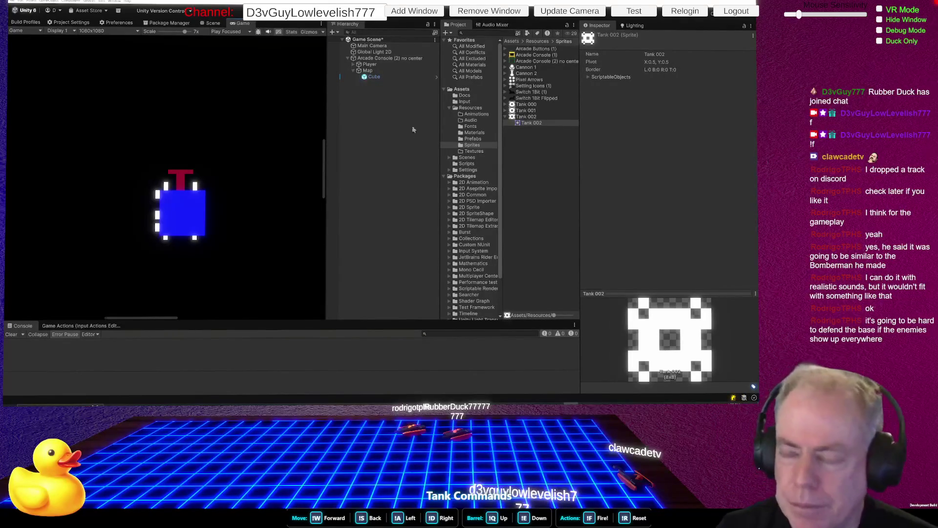
click(381, 77)
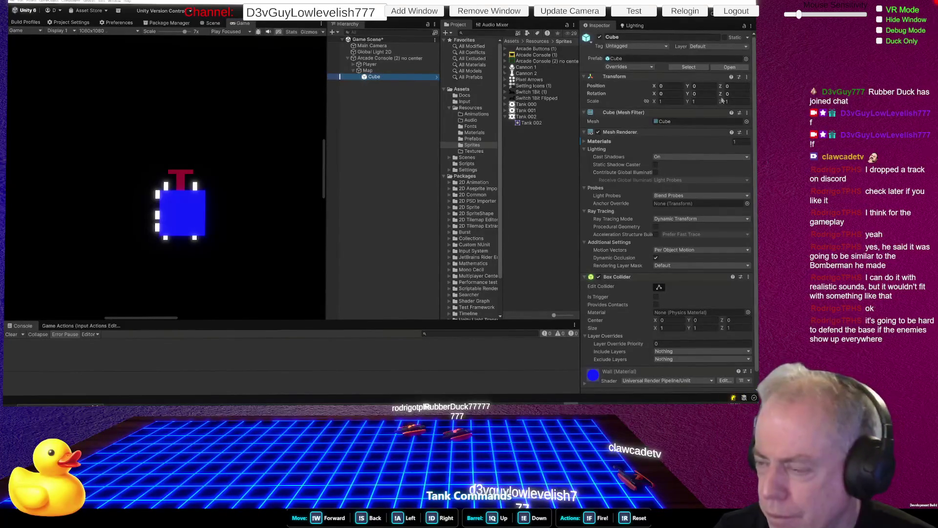
Set the Map's Cube Transform Scale to 2 on X, Y and Z
click(676, 101)
text(2)
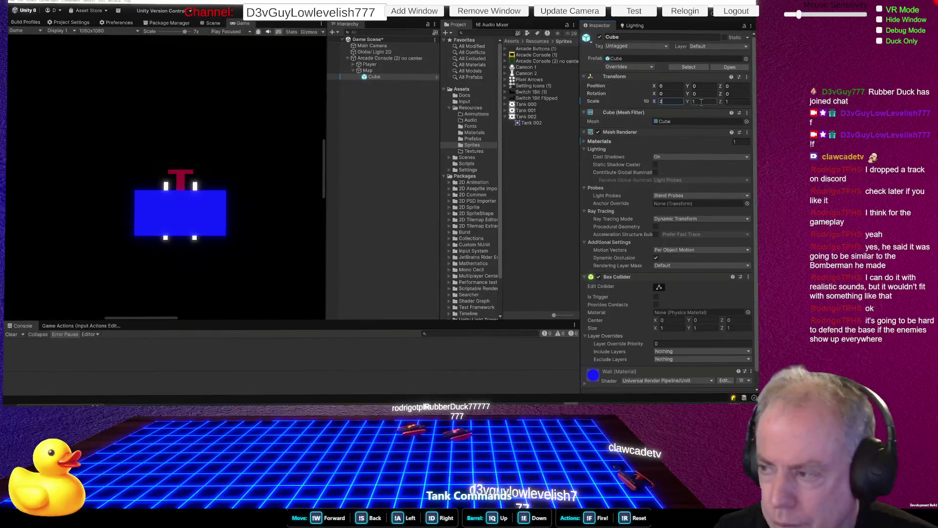
key(Tab)
text(2)
key(Tab)
text(2)
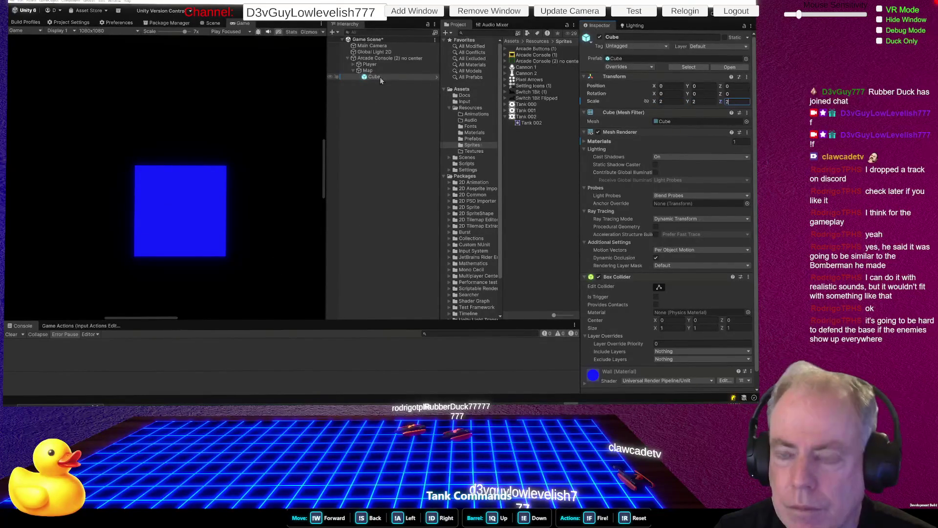
click(374, 65)
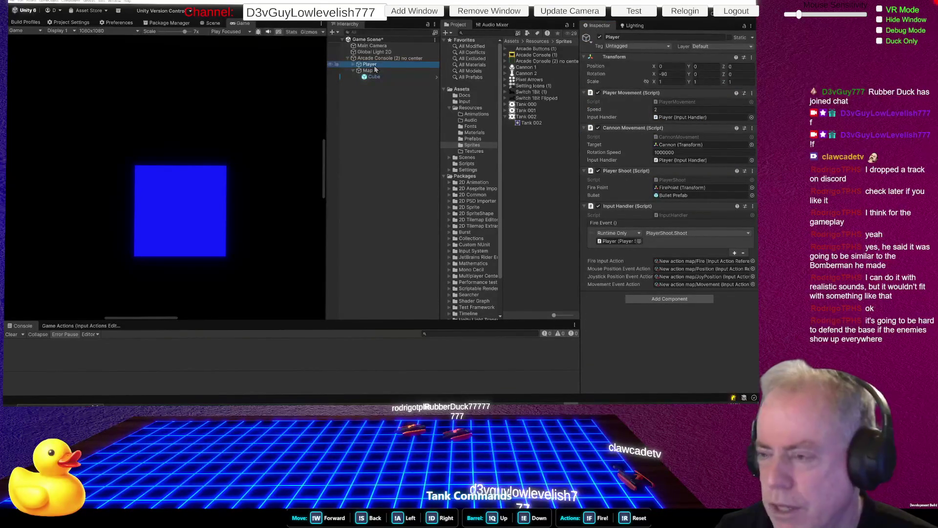
Flatten the Map's Cube by setting its Z scale to 0
click(739, 75)
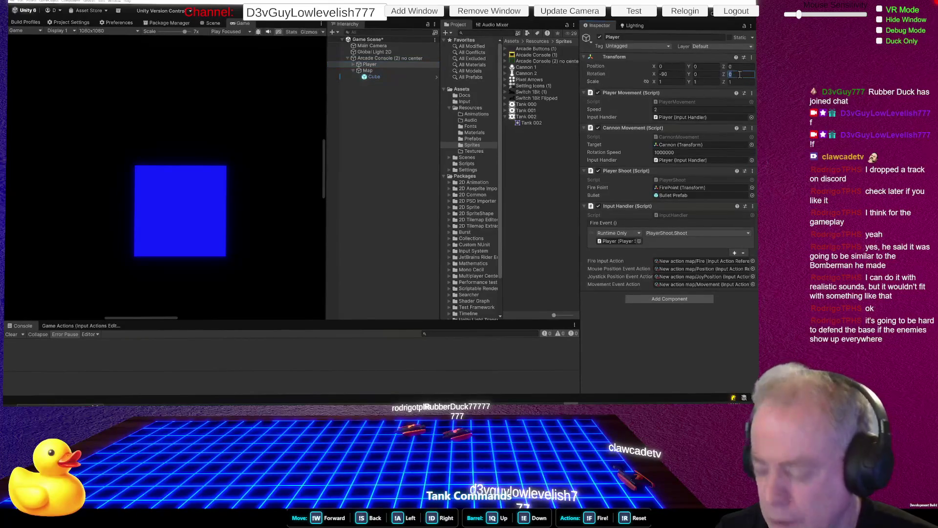
text(1)
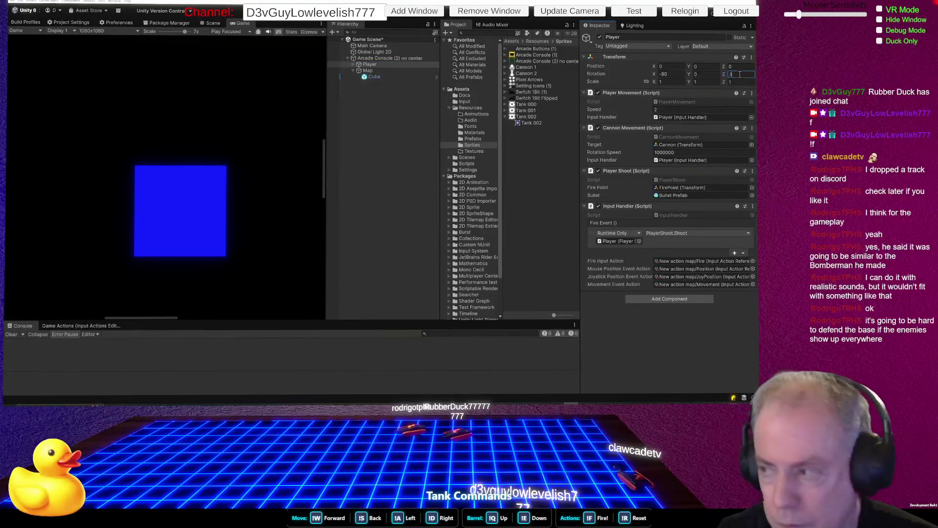
key(BackSpace)
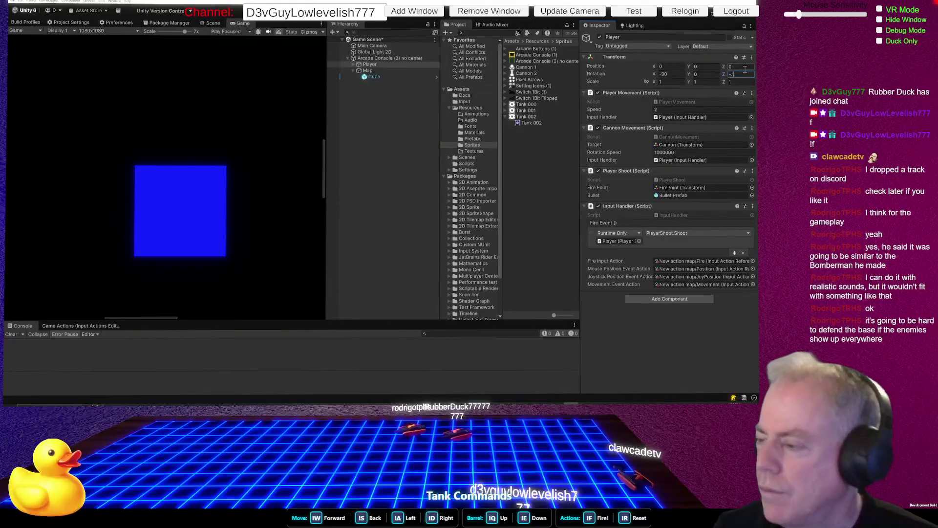
click(375, 78)
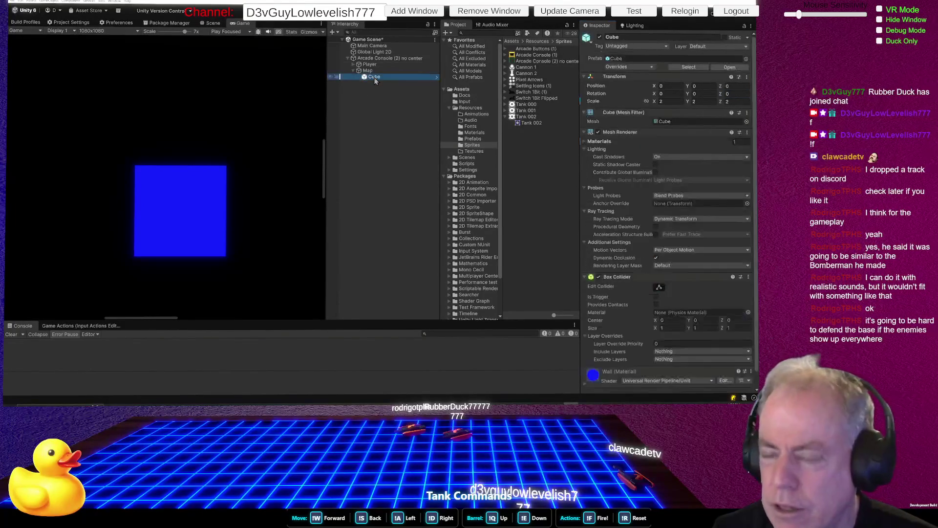
click(741, 101)
text(0)
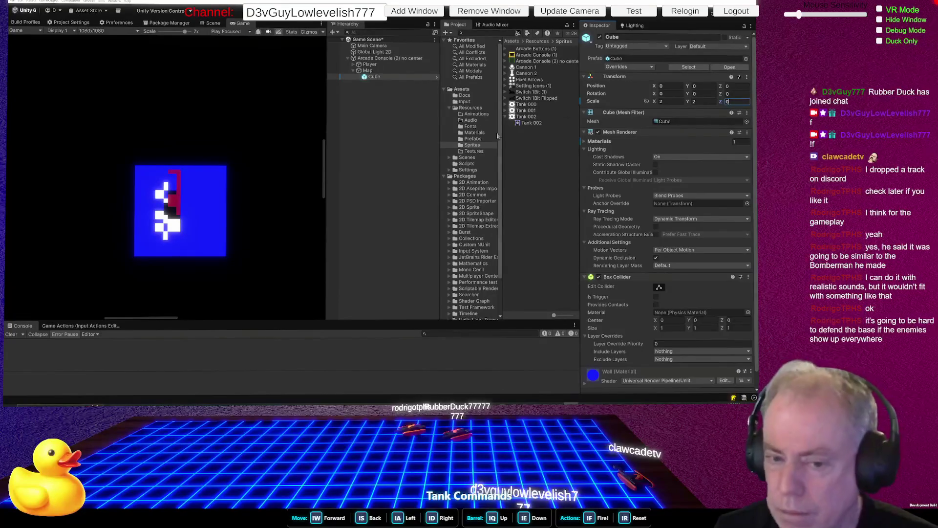
key(Return)
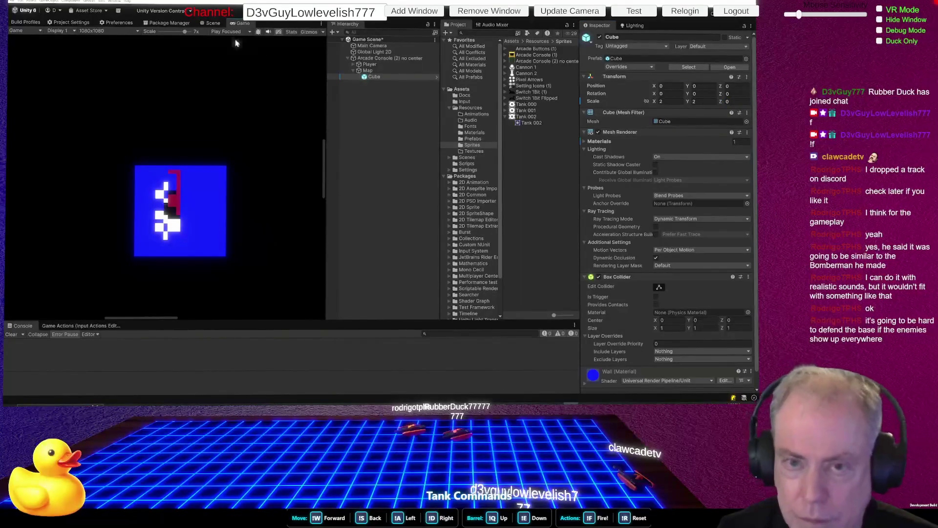
Switch to the Scene view and orbit around the flattened cube
click(213, 23)
scroll(218, 168, up, 3)
mouse_move(218, 167)
mouse_down()
mouse_move(260, 158)
mouse_move(391, 164)
mouse_move(205, 154)
mouse_move(231, 156)
mouse_up()
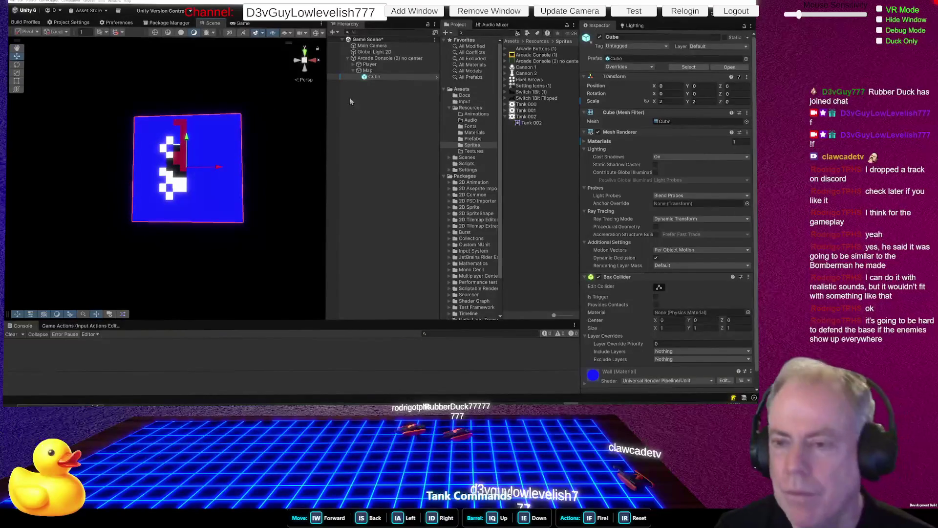
Try several Z rotation values on the Player, settling on -1, then view the scene edge-on
click(370, 64)
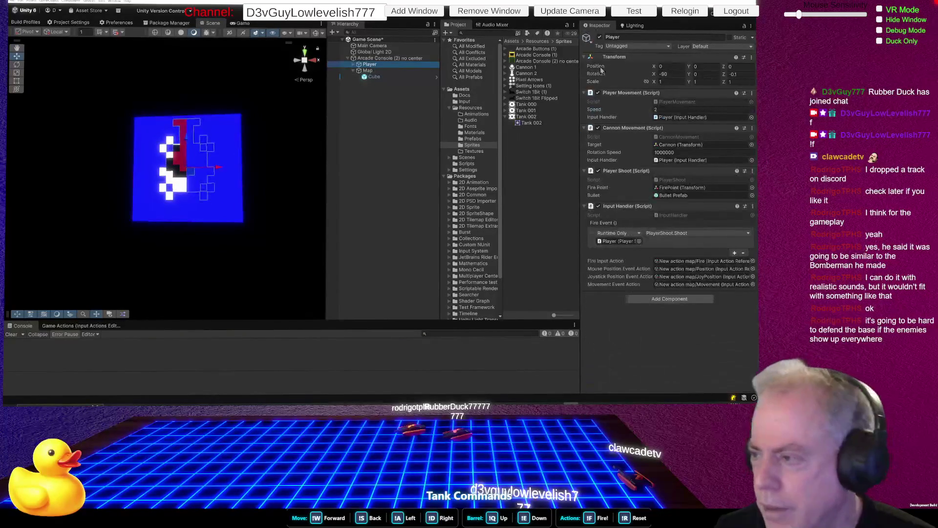
click(741, 74)
text(-0.2)
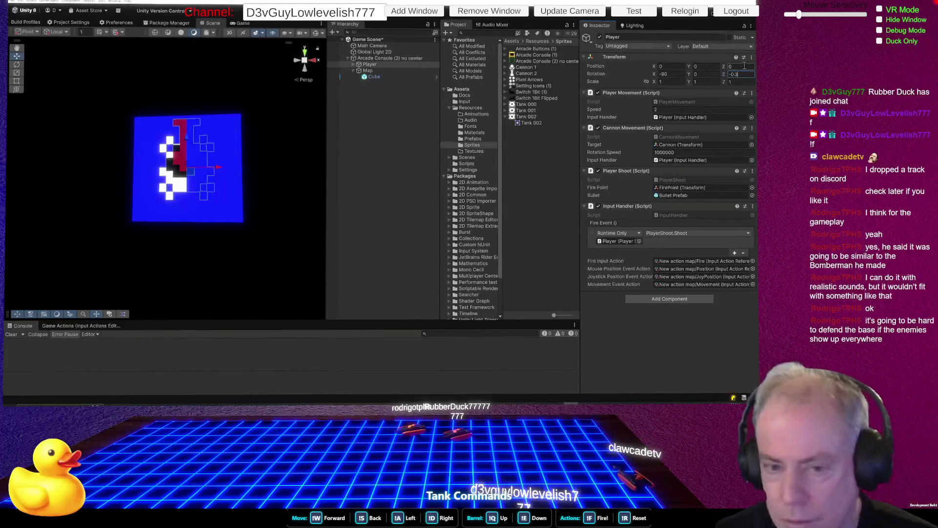
key(BackSpace)
key(BackSpace)
key(BackSpace)
key(BackSpace)
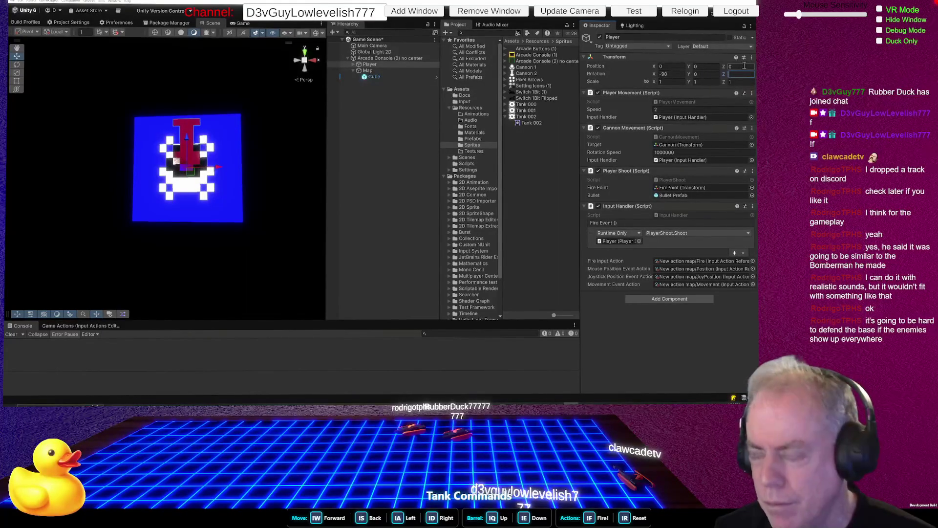
text(0)
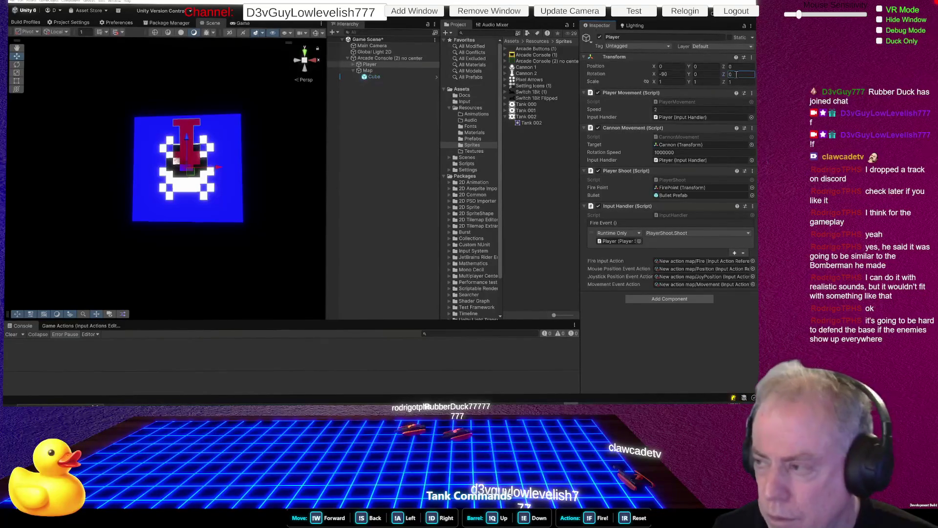
text(1)
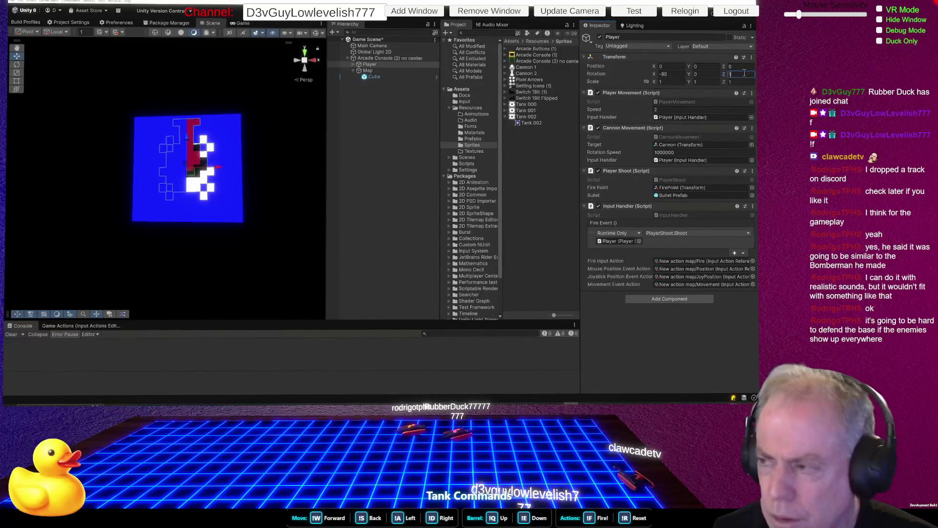
key(BackSpace)
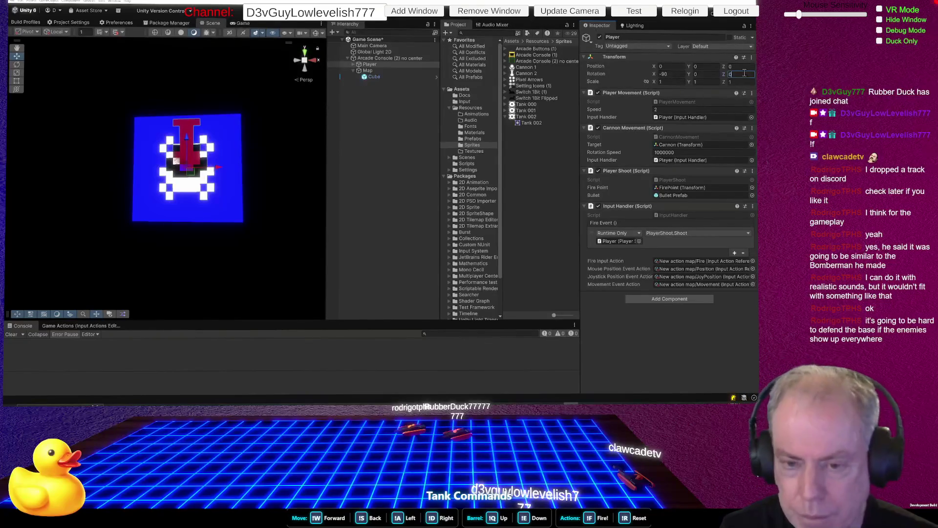
text(-1)
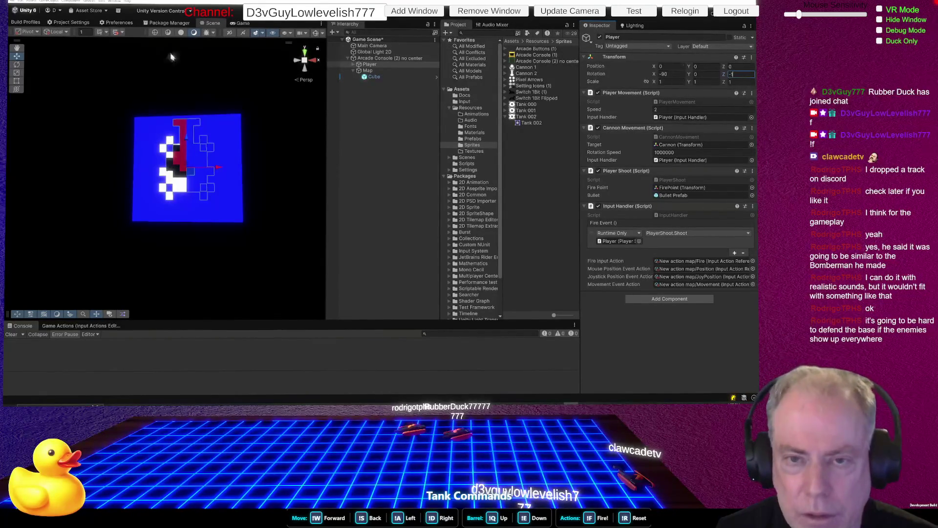
click(313, 61)
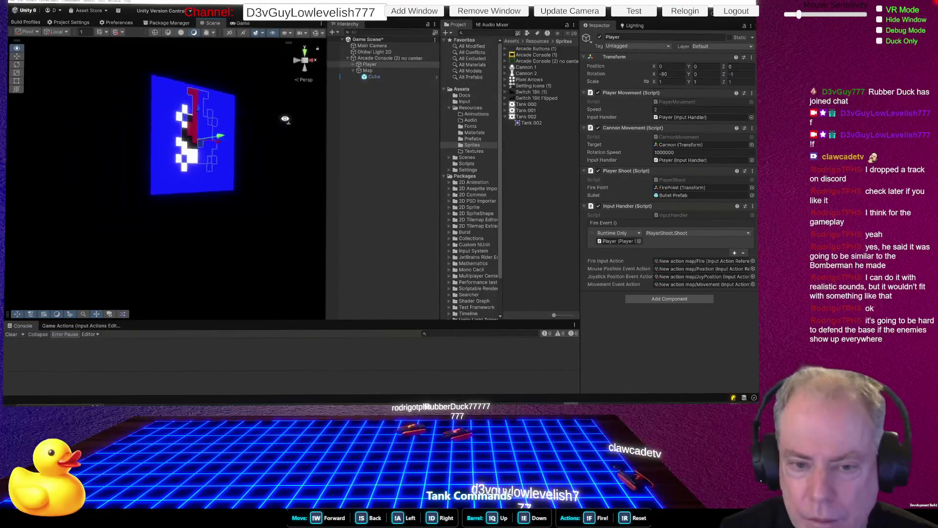
mouse_move(377, 112)
mouse_down()
mouse_move(234, 95)
mouse_move(691, 101)
mouse_move(69, 84)
mouse_move(254, 104)
mouse_move(220, 106)
mouse_move(231, 107)
mouse_up()
drag(231, 106, 351, 118)
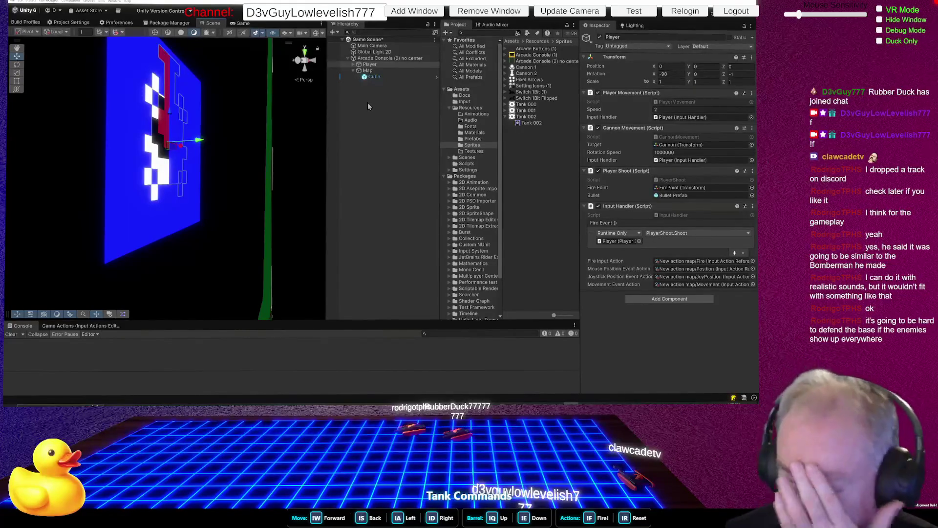
mouse_move(196, 142)
mouse_down()
mouse_move(183, 143)
mouse_move(222, 142)
mouse_up()
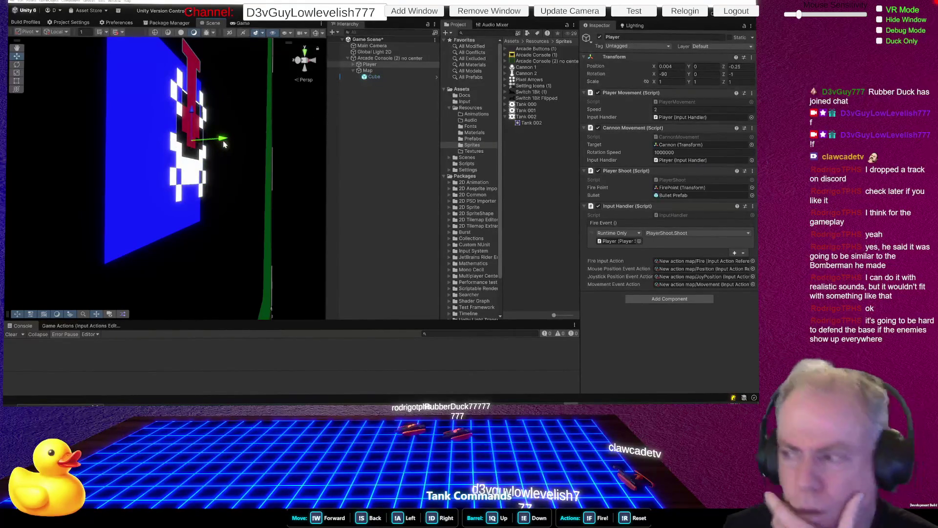
key(ctrl+z)
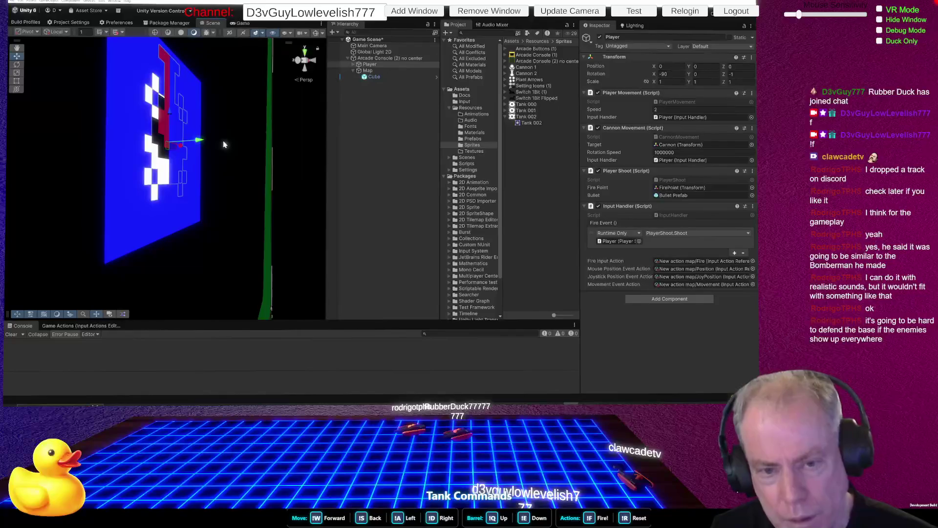
click(745, 73)
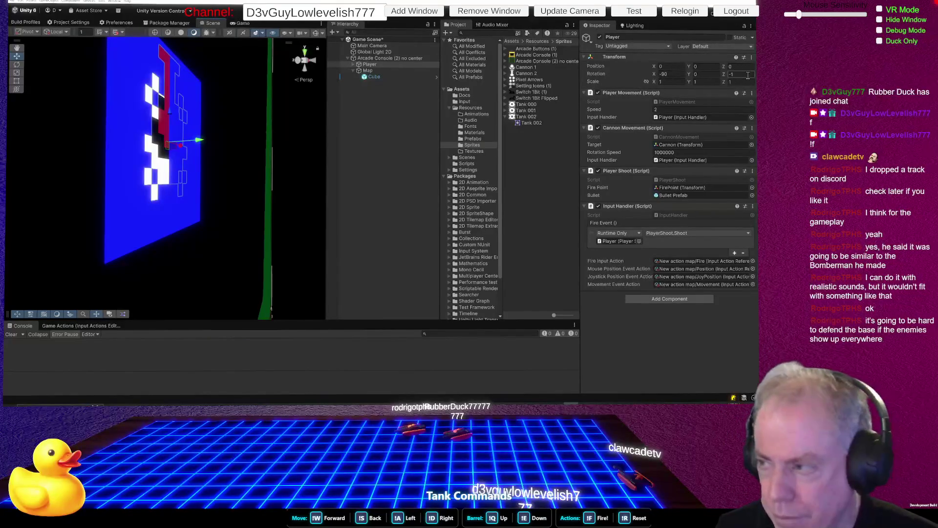
Rework the Player's Z rotation value, ending with 0
text(180)
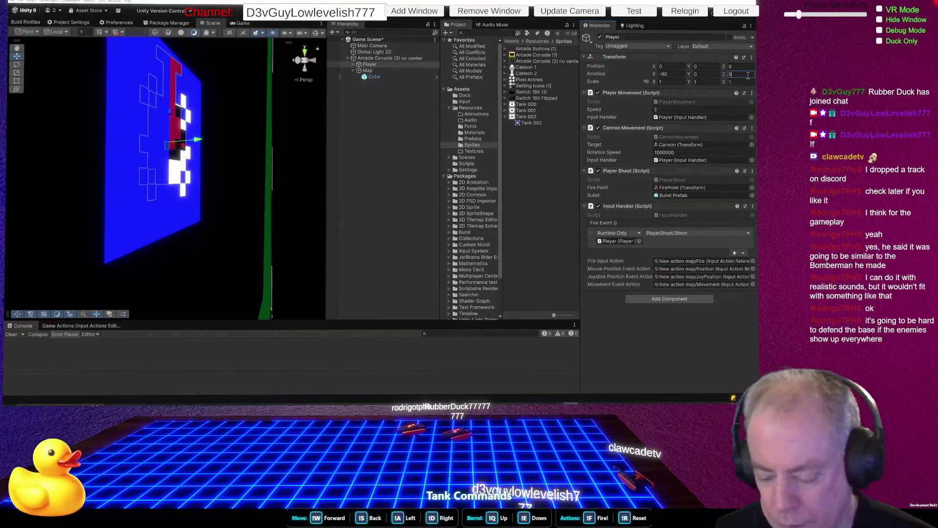
text(130)
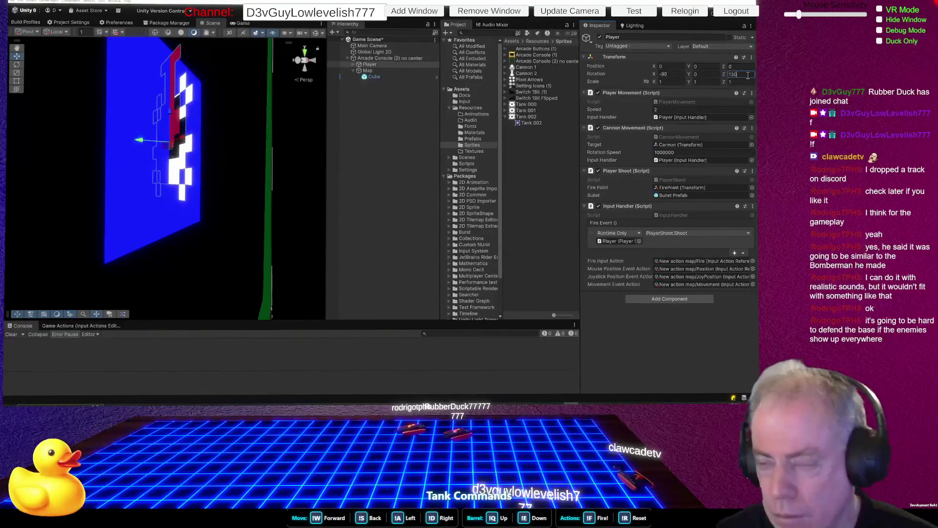
text(0)
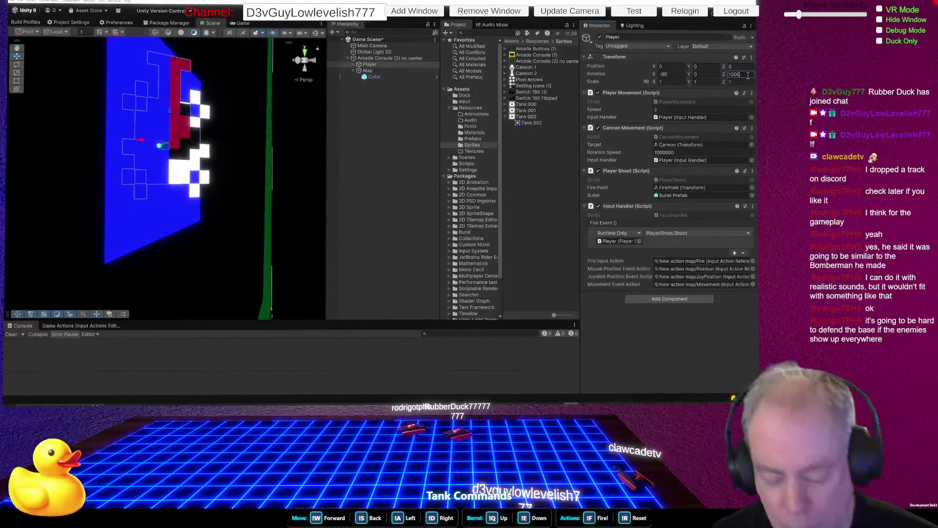
key(ctrl+a)
text(-1)
key(ctrl+z)
key(ctrl+z)
key(ctrl+z)
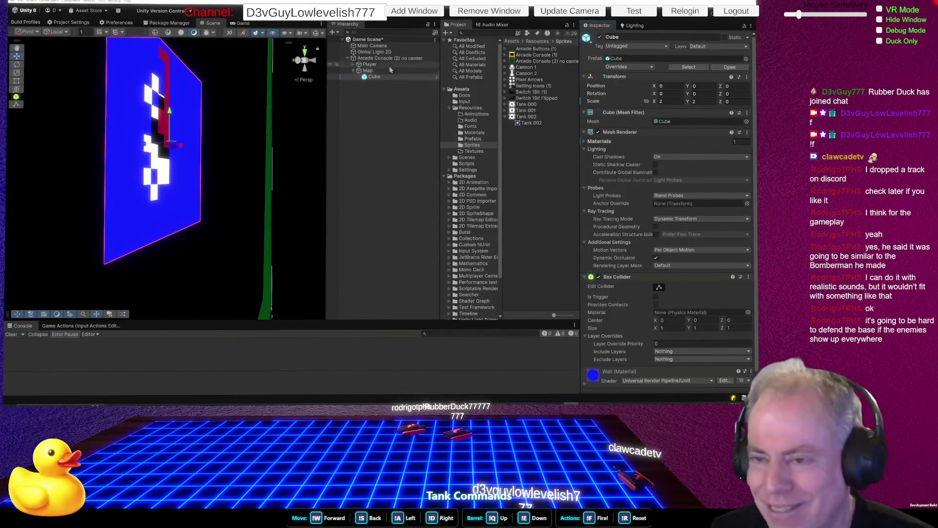
click(370, 64)
click(747, 75)
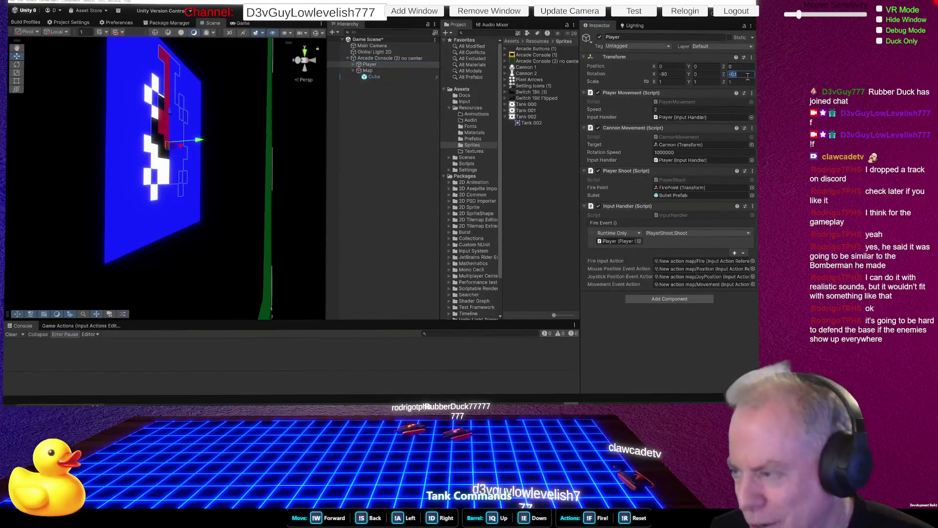
text(0)
Set the Player's Z position to -0.1 and orbit the Scene view back to face the tank
click(749, 66)
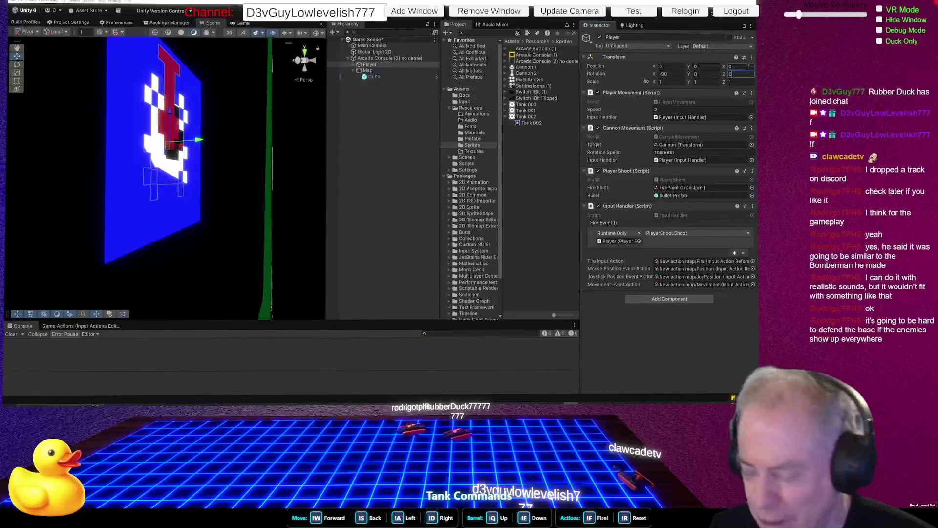
text(1)
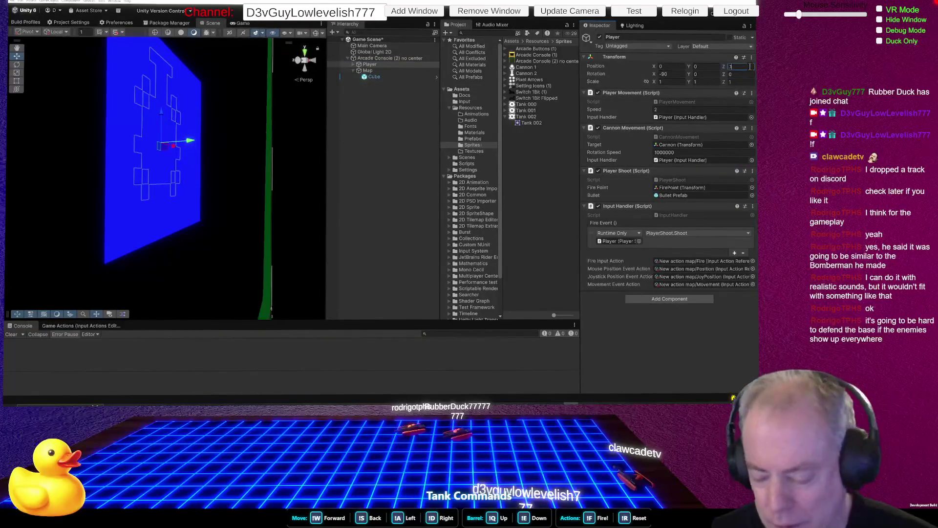
key(BackSpace)
text(0.1)
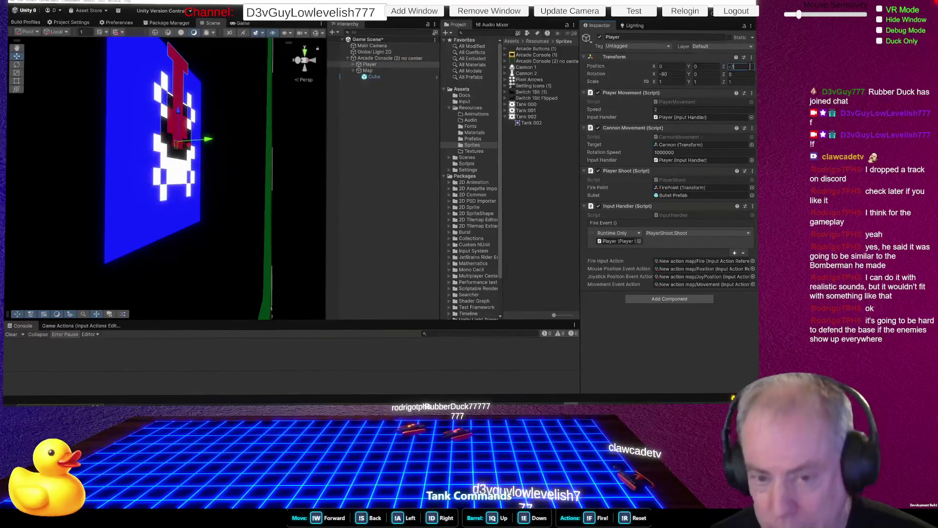
mouse_move(186, 183)
mouse_down()
mouse_move(62, 152)
mouse_move(87, 166)
mouse_up()
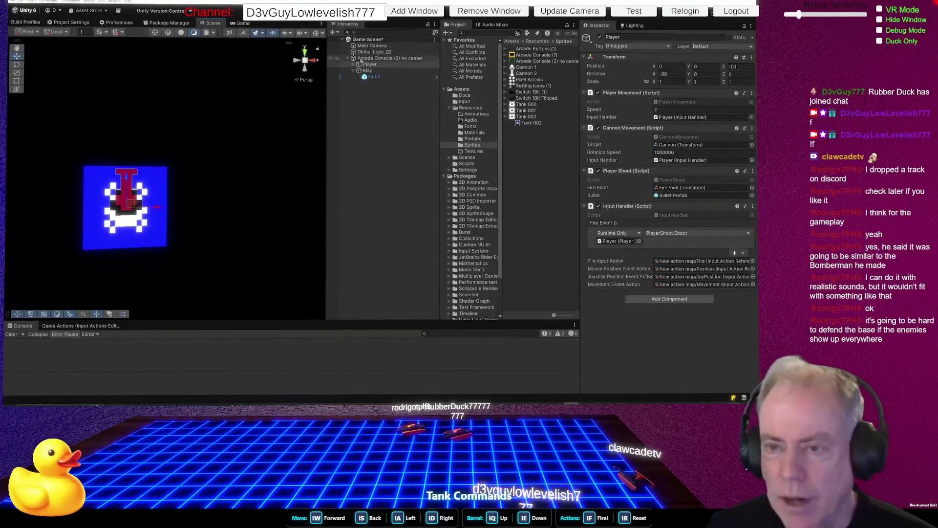
Open the Cube prefab in Resources/Prefabs and rename it to Wall
click(377, 79)
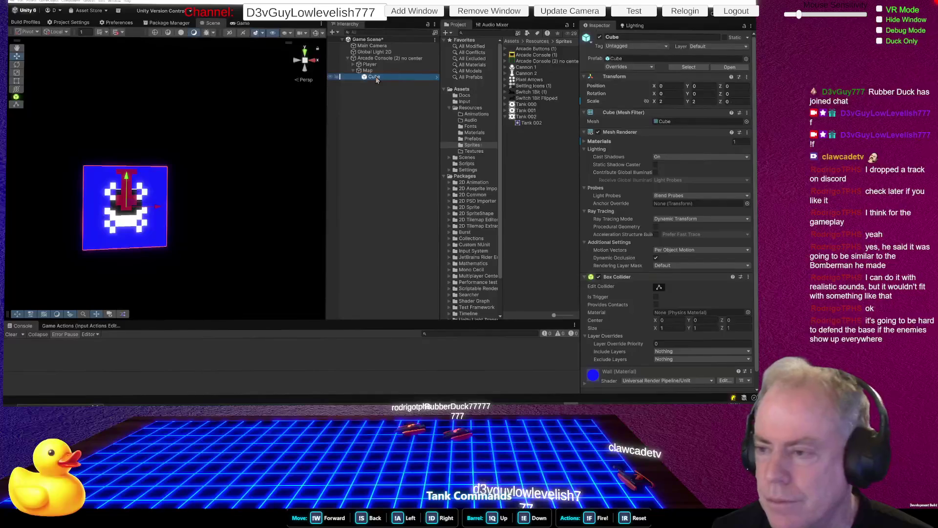
click(473, 139)
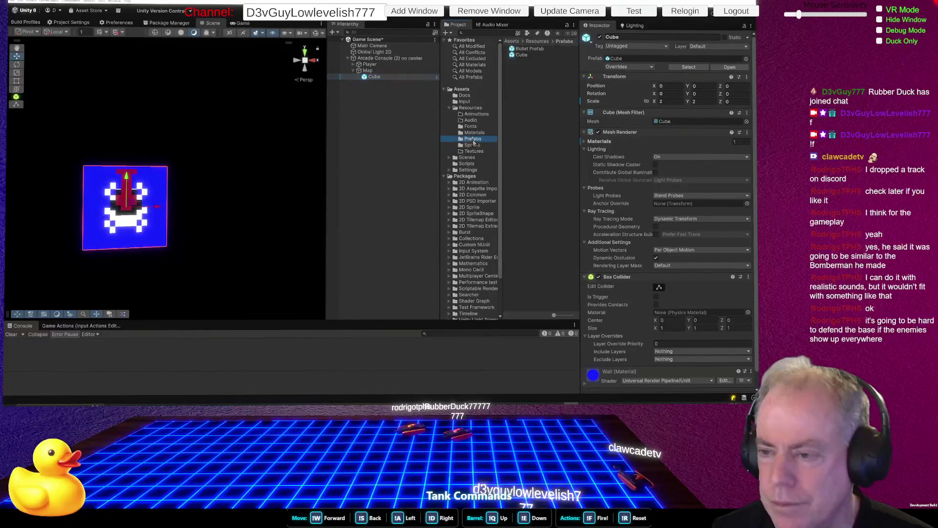
double_click(522, 55)
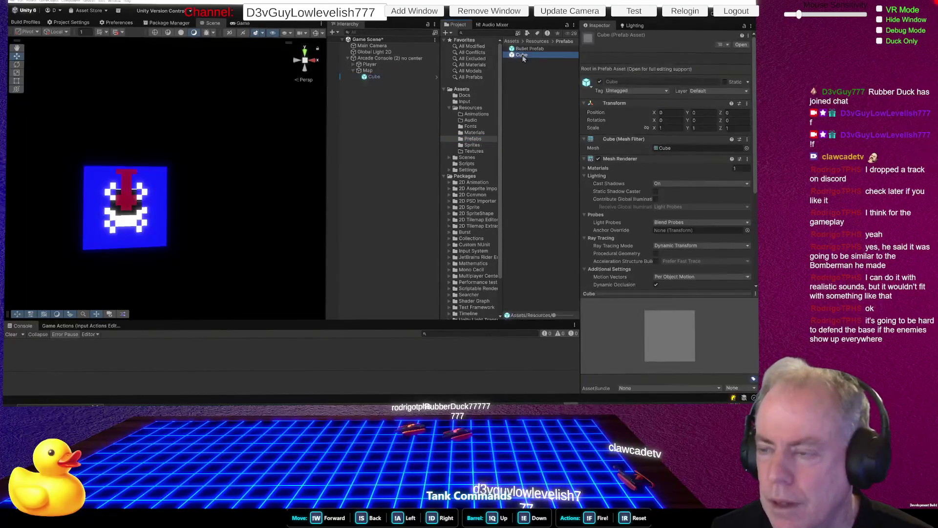
click(522, 55)
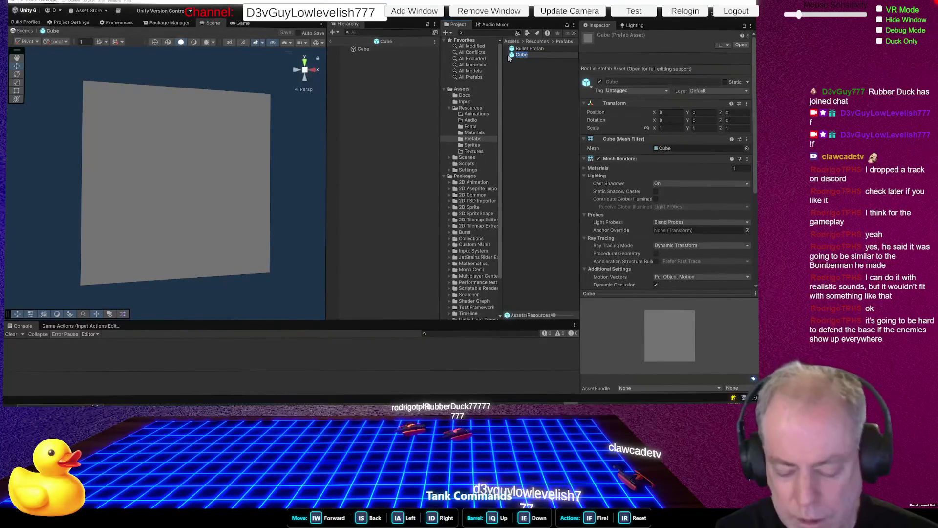
text(Wall)
key(Return)
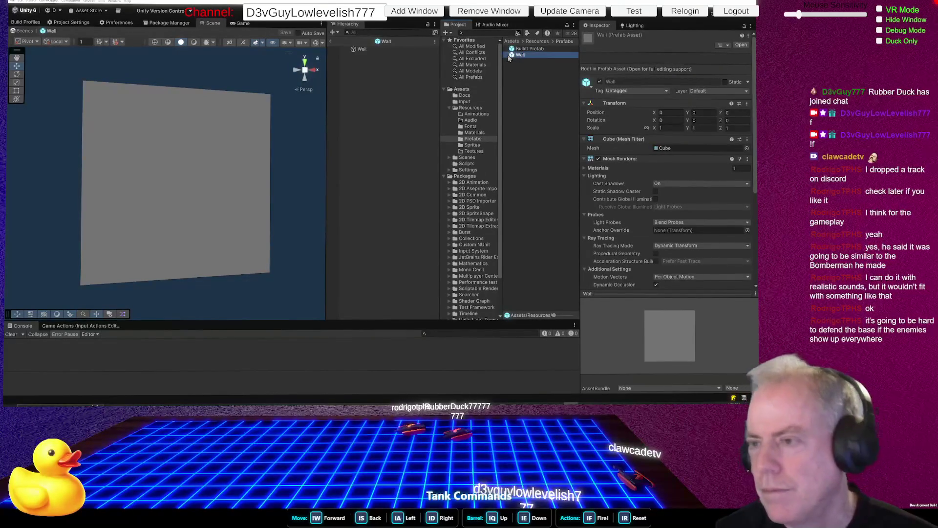
click(330, 42)
Rename the Map's Cube object in the Hierarchy to Wall
click(375, 77)
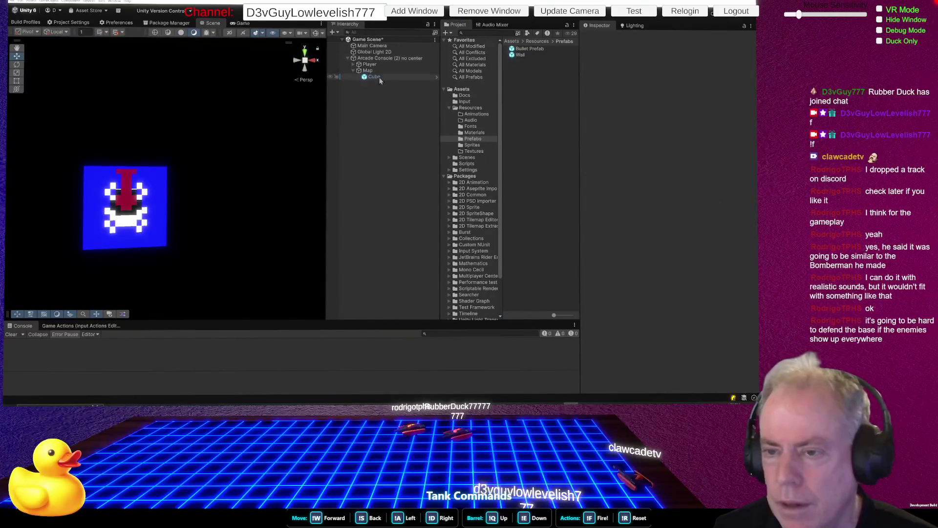
click(380, 77)
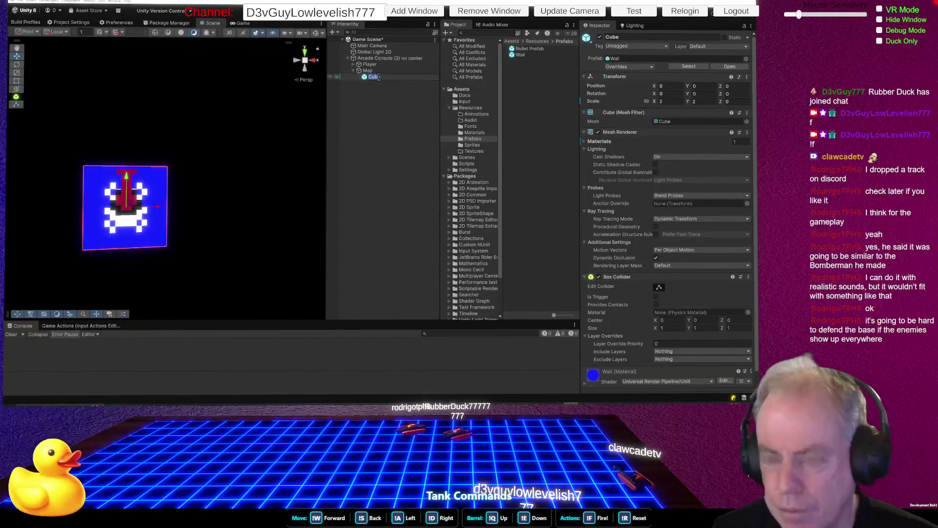
text(Wall)
key(Return)
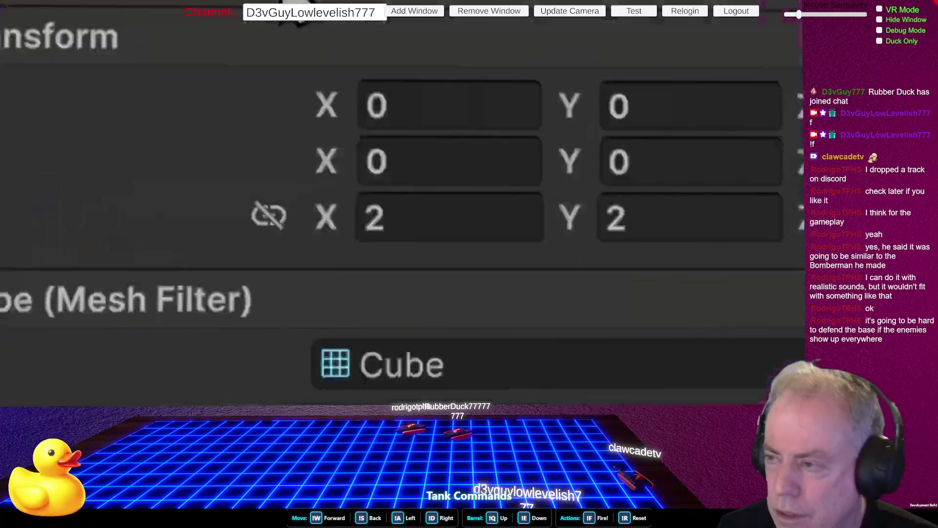
Apply all overrides to the Wall prefab and place a second Wall panel beside the first
click(649, 67)
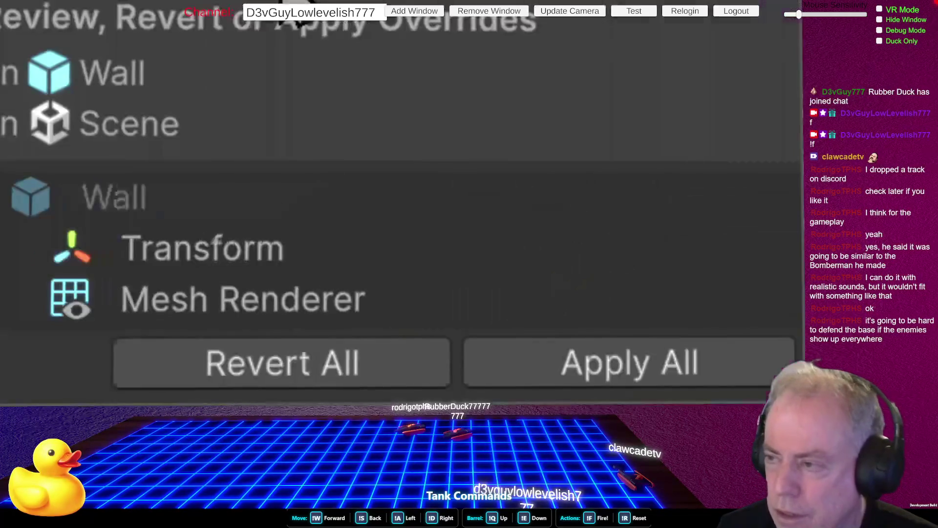
click(592, 365)
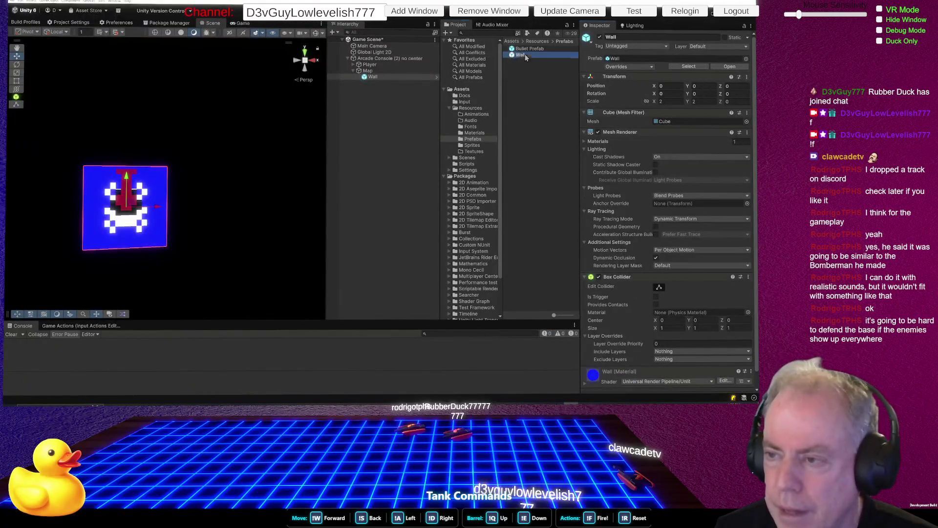
drag(525, 54, 372, 127)
mouse_move(167, 187)
mouse_down()
mouse_move(125, 123)
mouse_move(201, 136)
mouse_move(204, 197)
mouse_up()
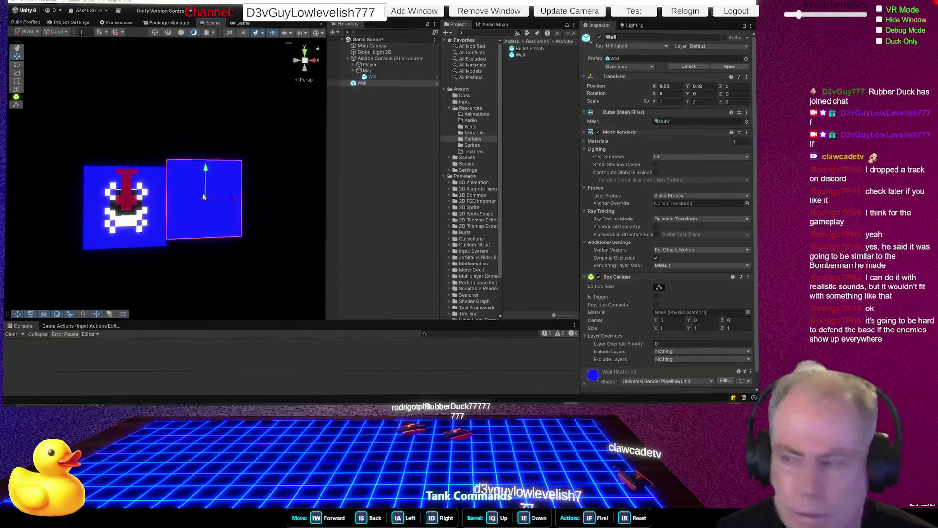
Change the Wall material's base colour to dark gray
click(477, 133)
click(520, 49)
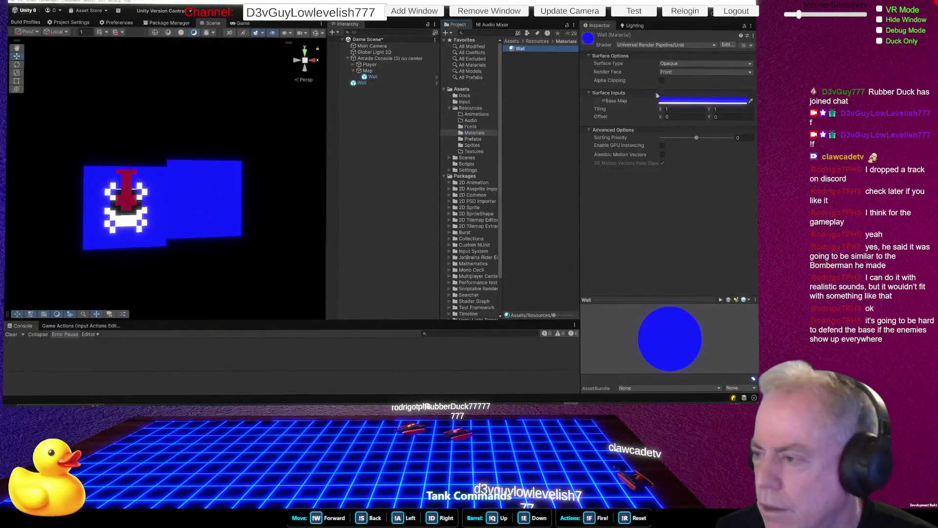
click(709, 101)
mouse_move(359, 115)
mouse_down()
mouse_move(355, 126)
mouse_move(358, 116)
mouse_up()
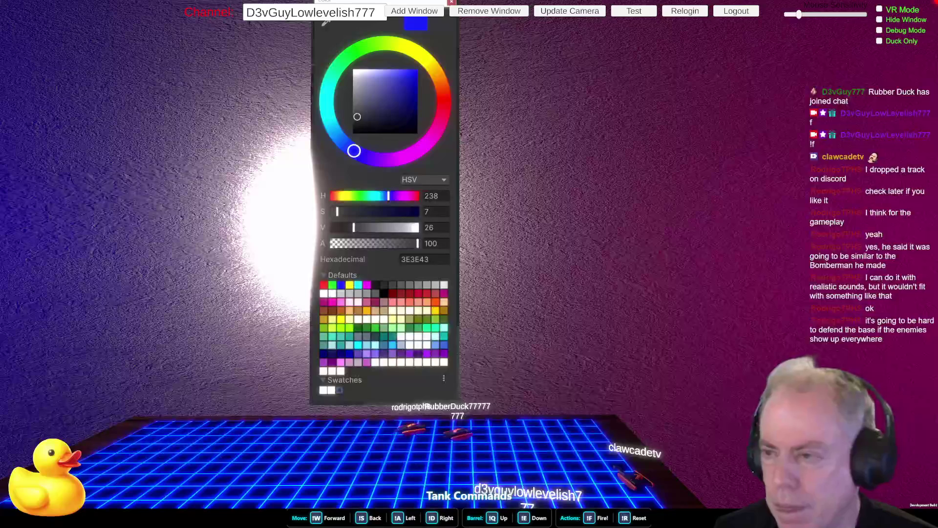
key(Escape)
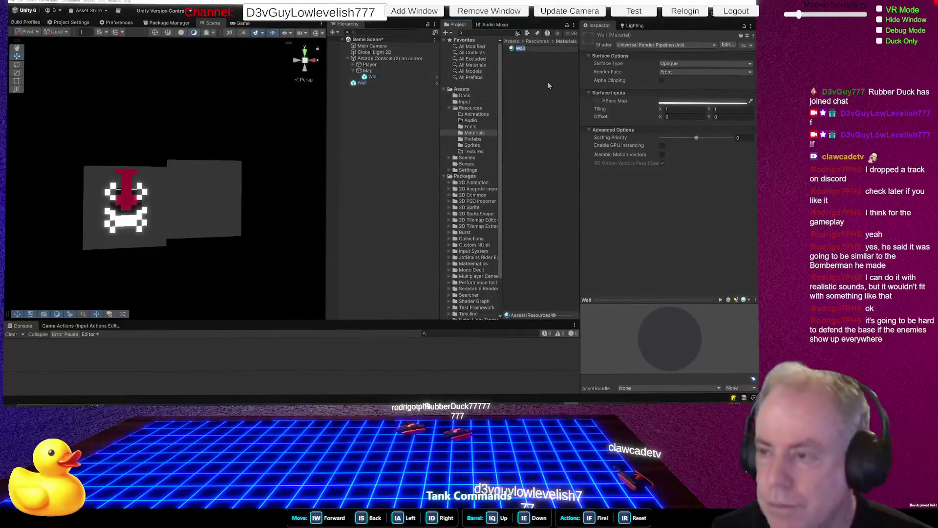
Rename the duplicated Wall 1 material to Ground
click(527, 55)
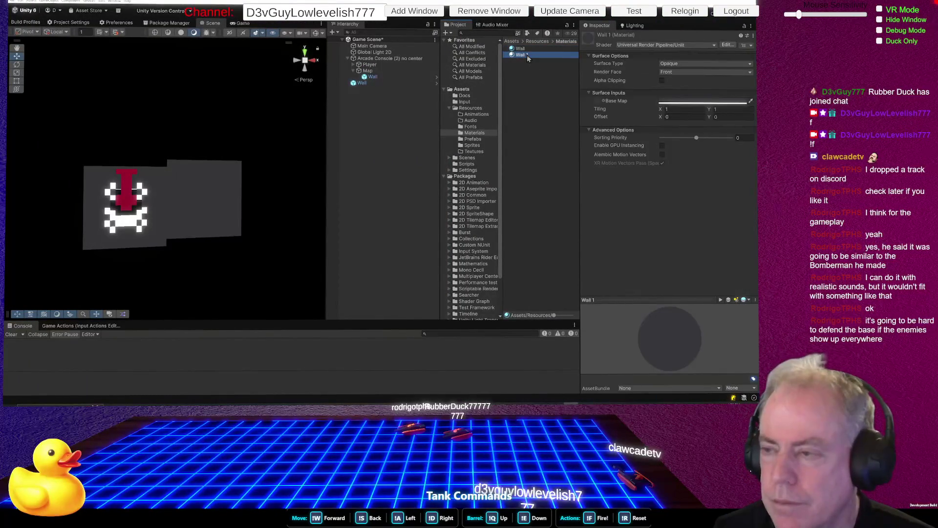
click(527, 54)
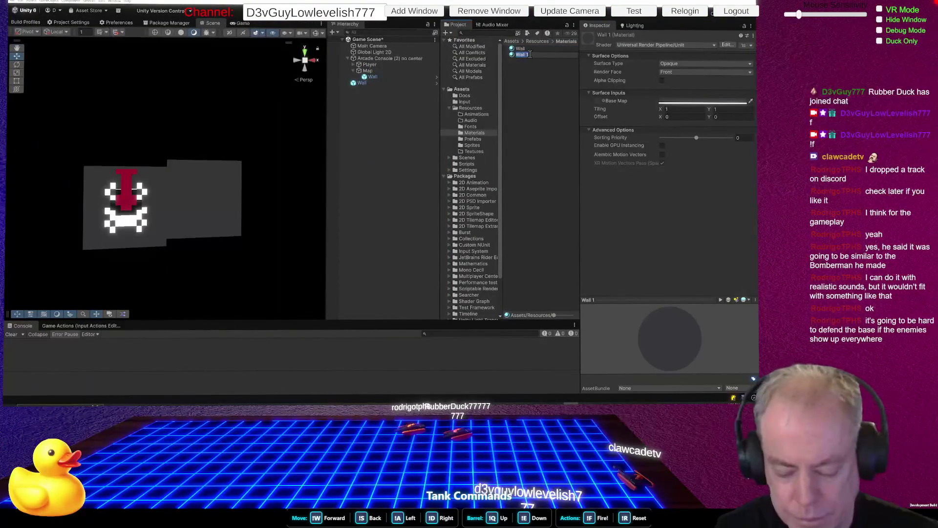
text(Groun)
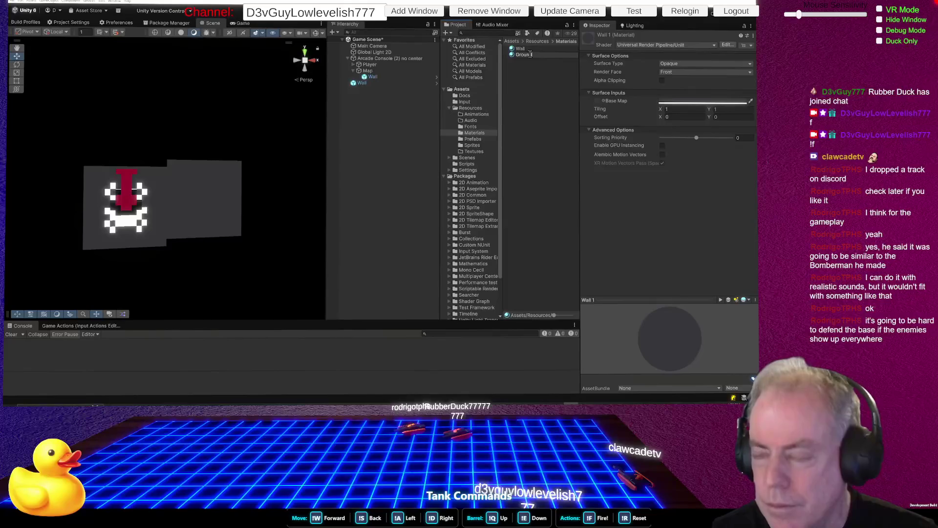
text(d)
key(Return)
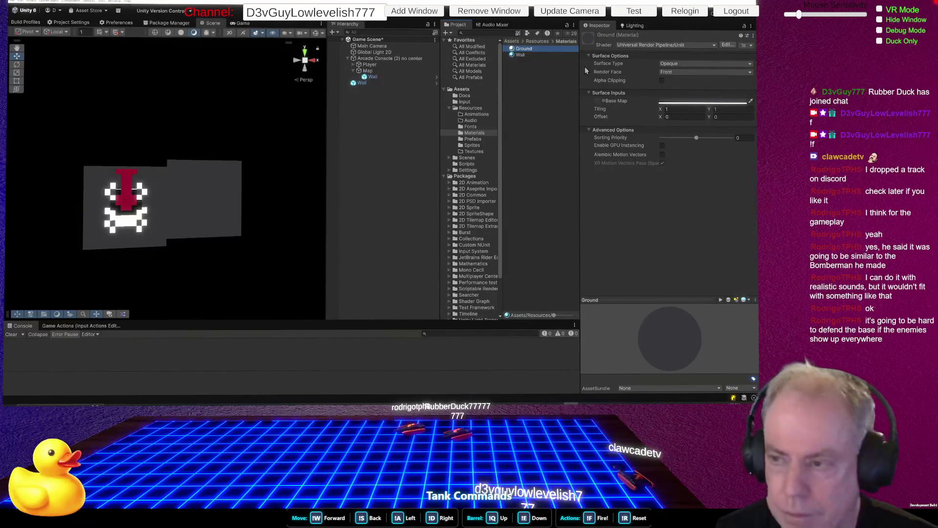
Create an empty child object under Map and name it Ground
click(369, 71)
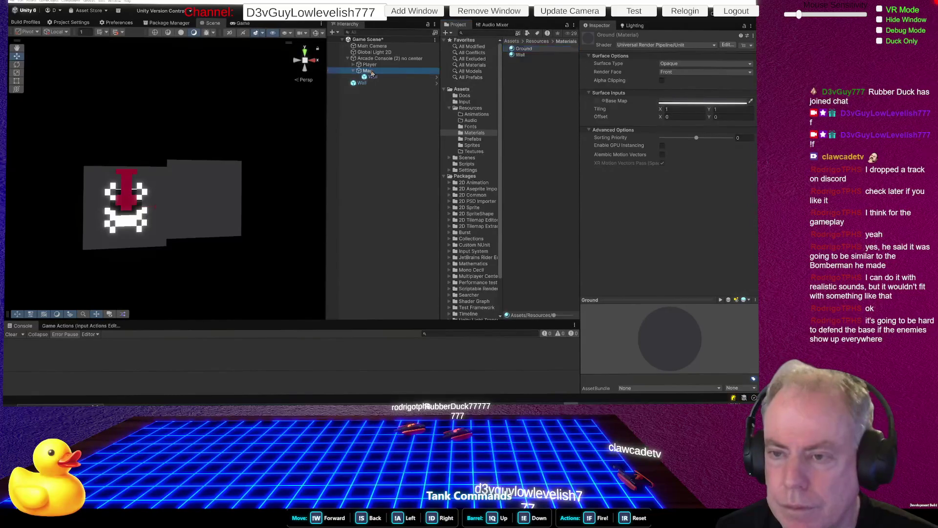
right_click(372, 73)
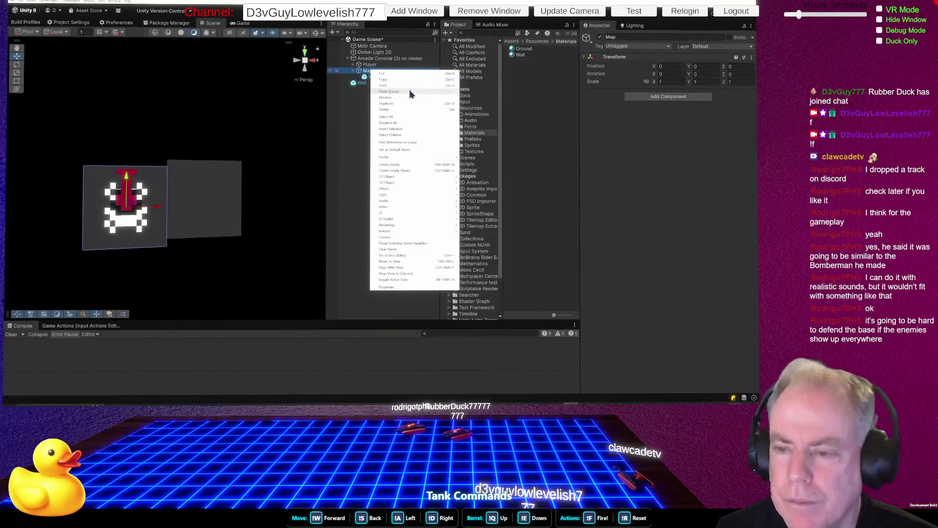
click(399, 165)
text(Ground)
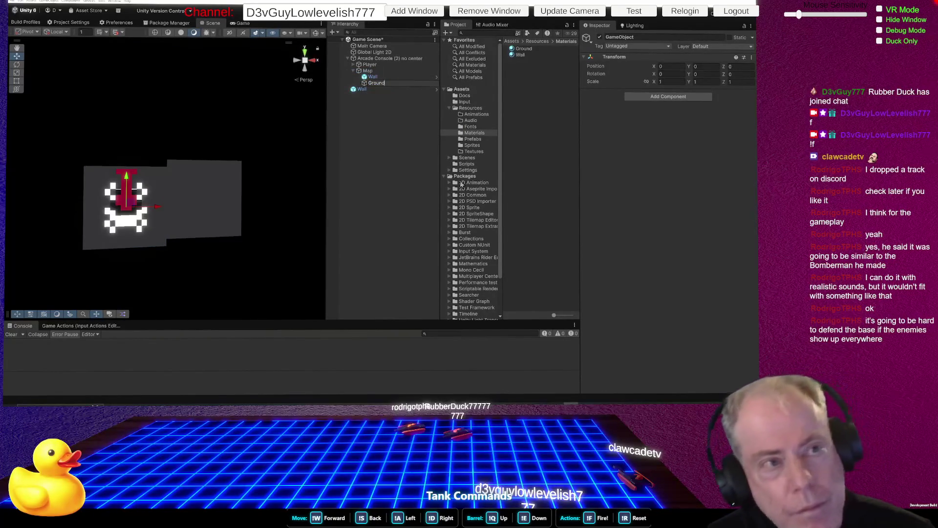
key(Return)
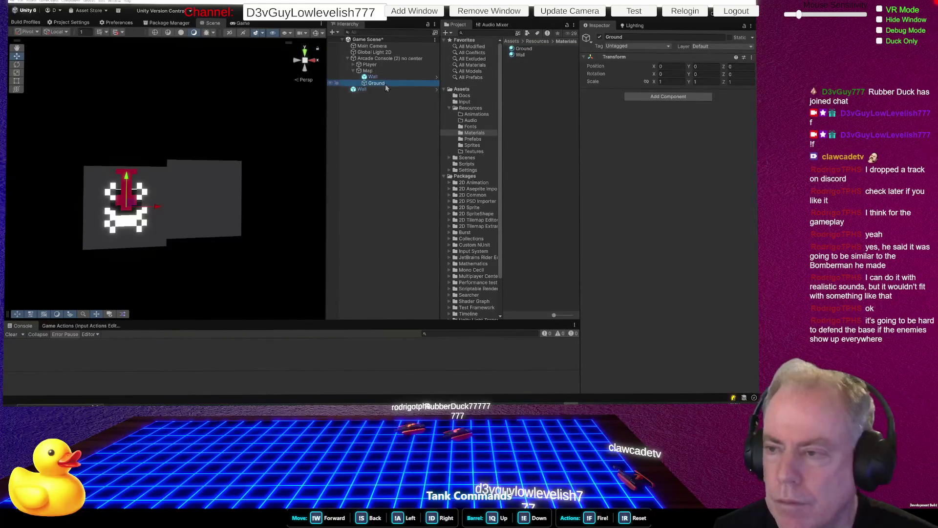
Save Ground as a prefab in the Prefabs folder and move it above Wall under Map
drag(383, 84, 472, 140)
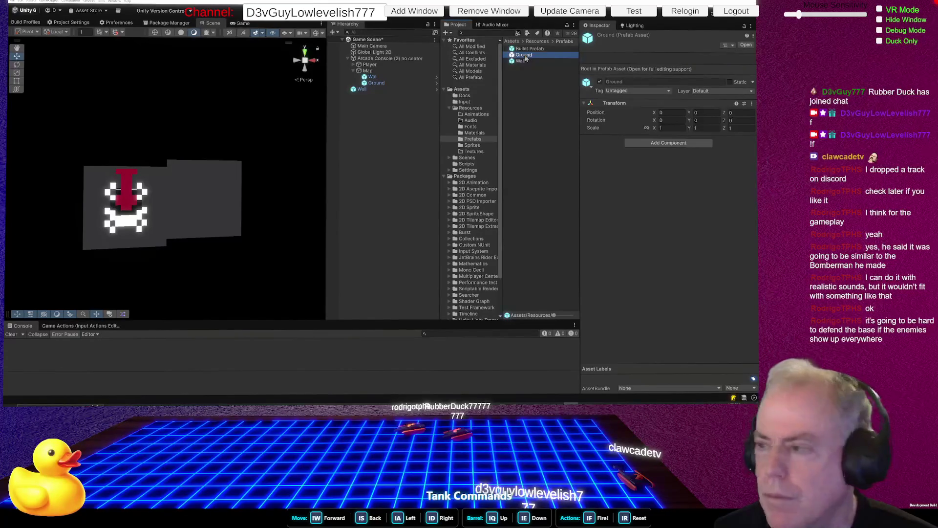
click(523, 55)
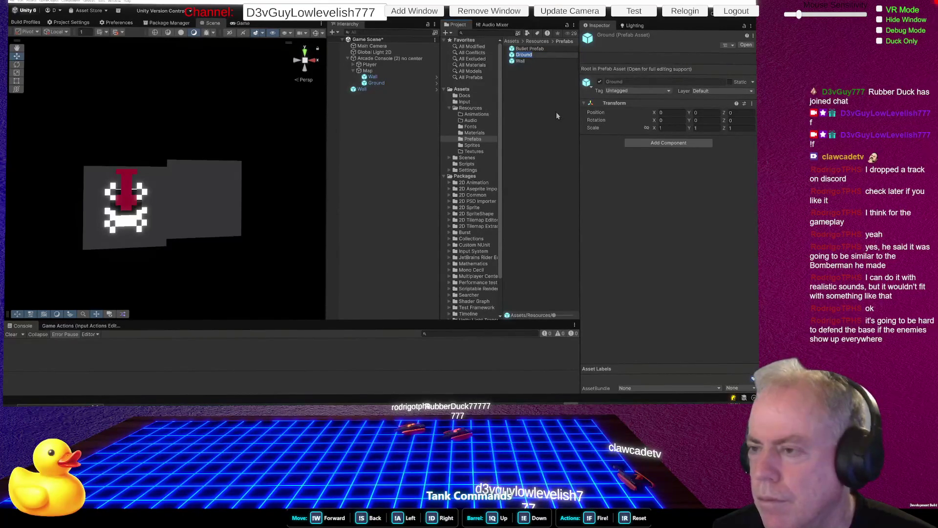
click(523, 56)
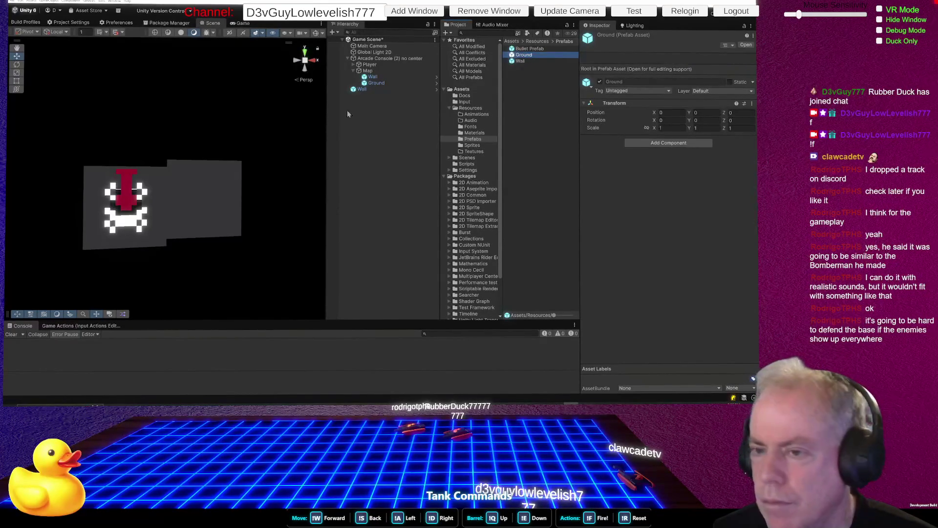
click(379, 83)
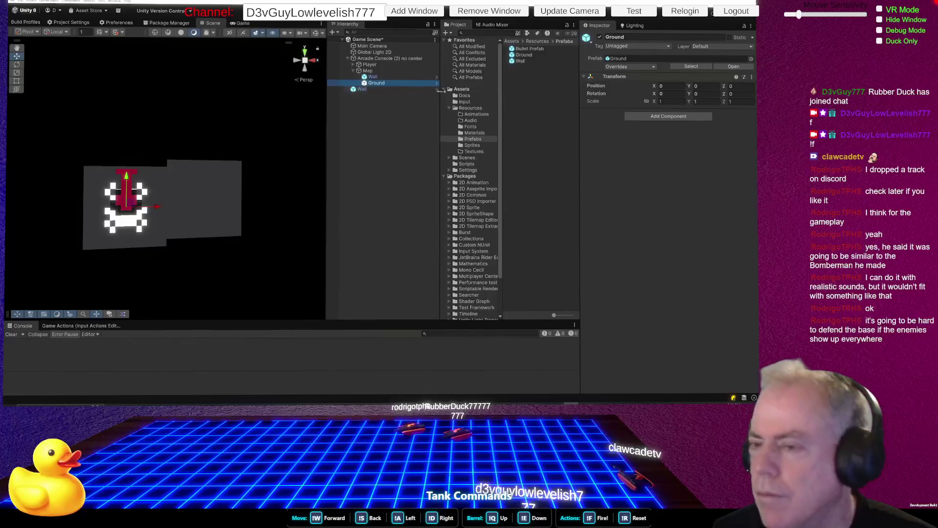
drag(377, 85, 371, 74)
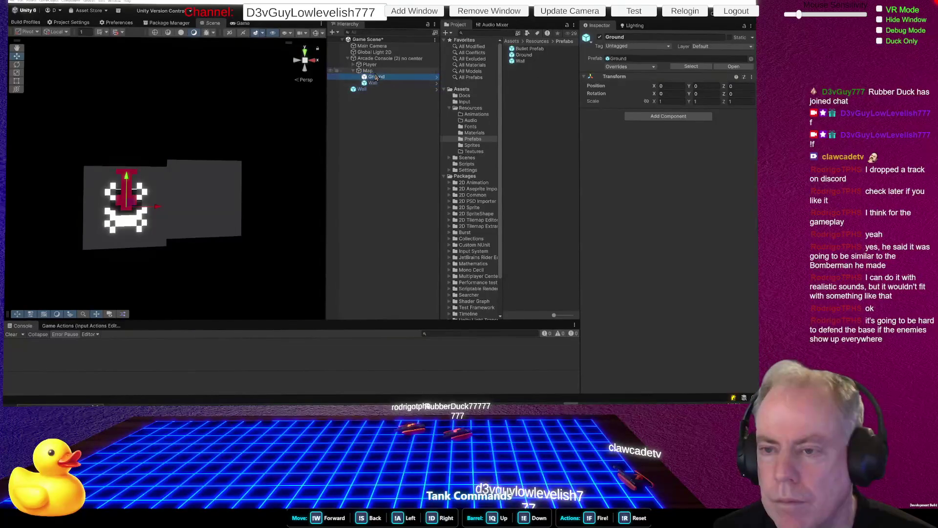
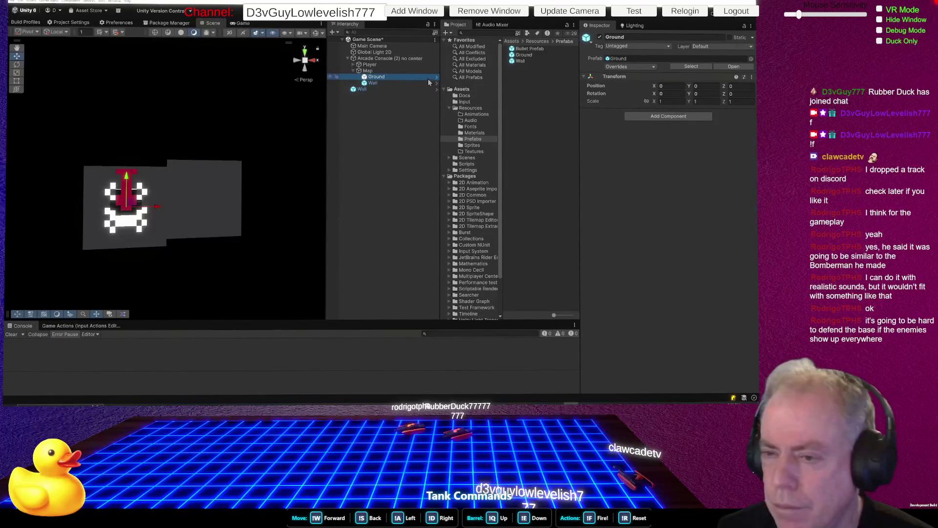
Double-click the Ground prefab in the Prefabs folder to edit it in Prefab Mode
click(524, 55)
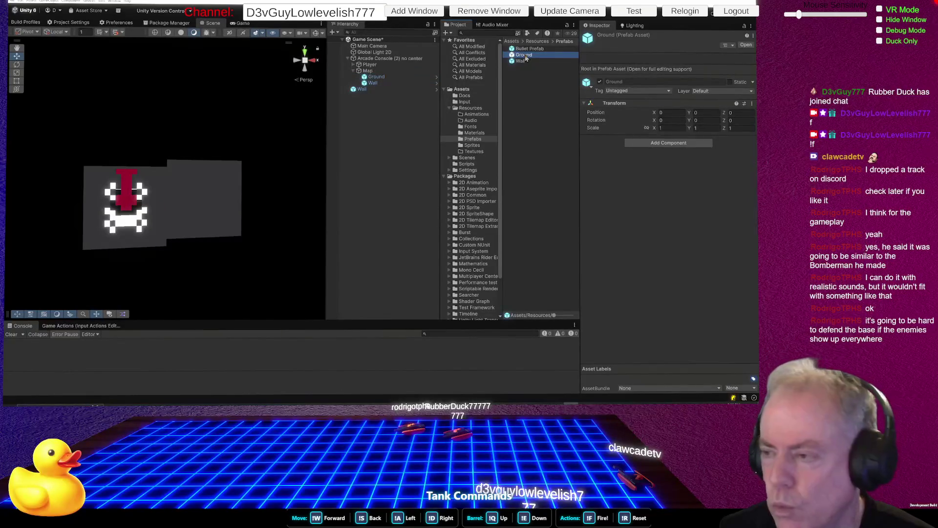
double_click(524, 57)
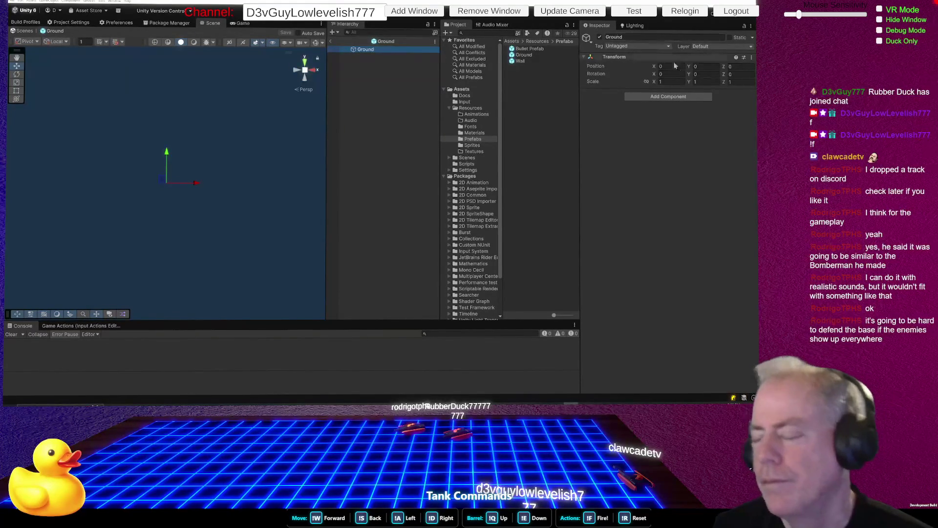
click(673, 98)
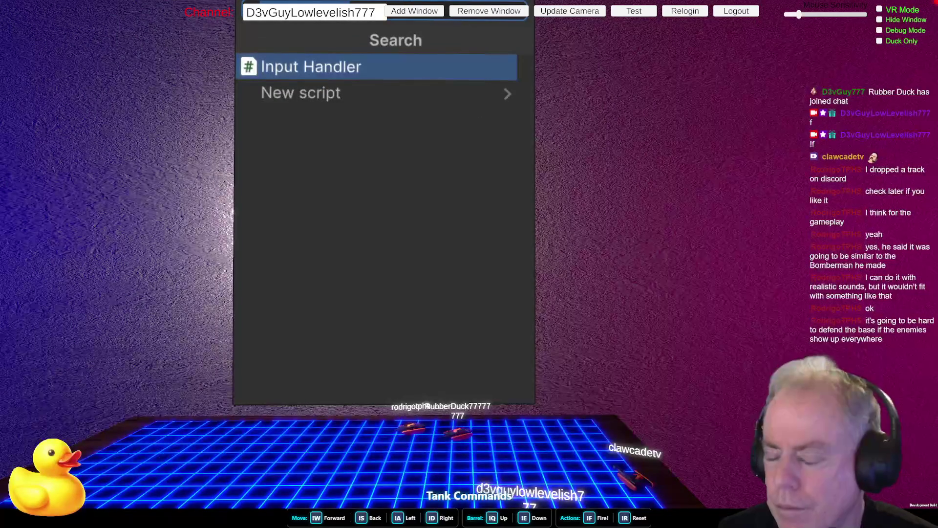
click(520, 62)
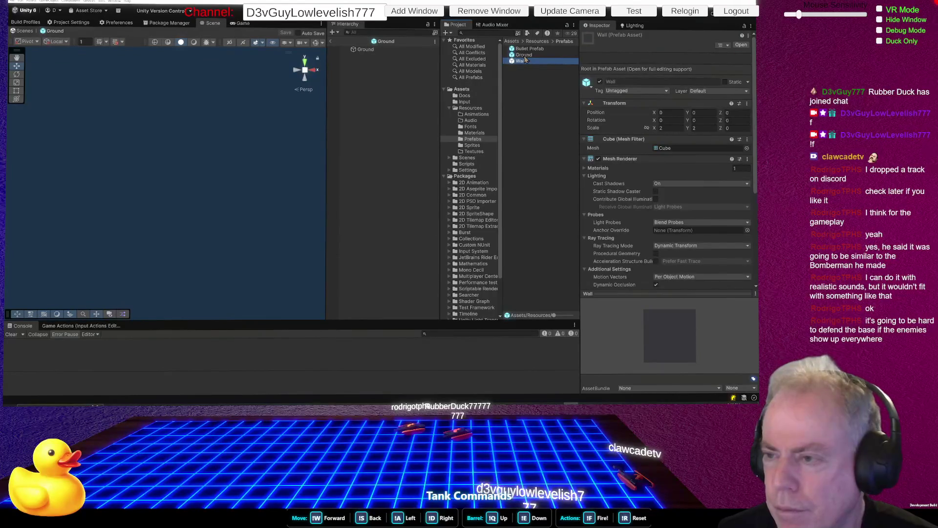
click(525, 56)
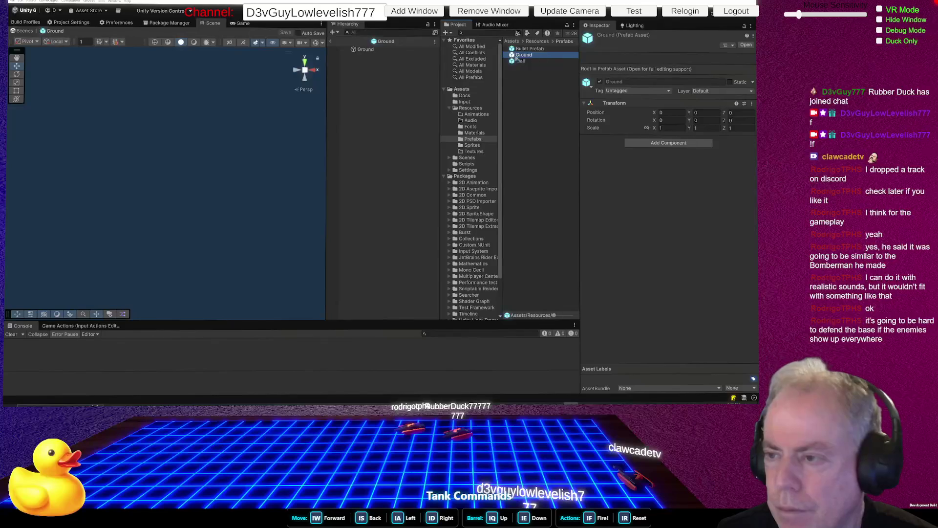
right_click(368, 49)
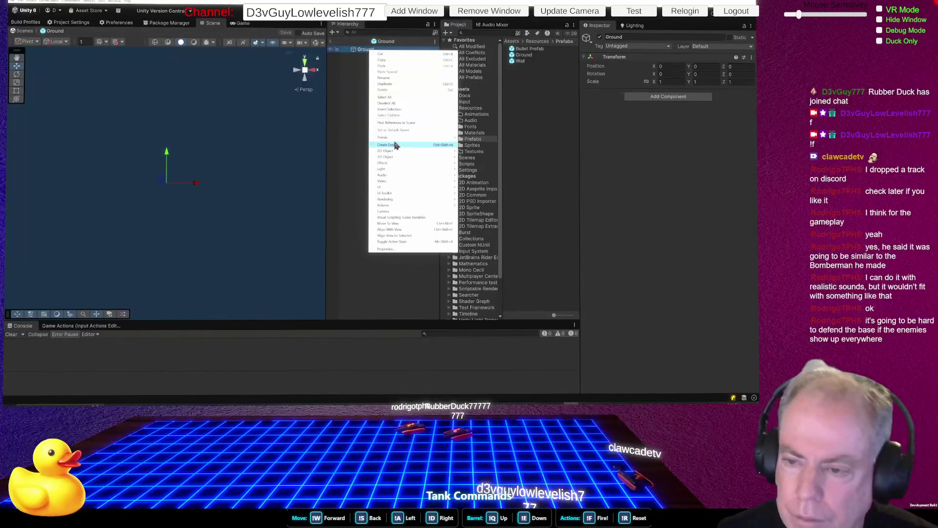
Create a 3D Cube under Ground and rename it Mesh
mouse_move(399, 157)
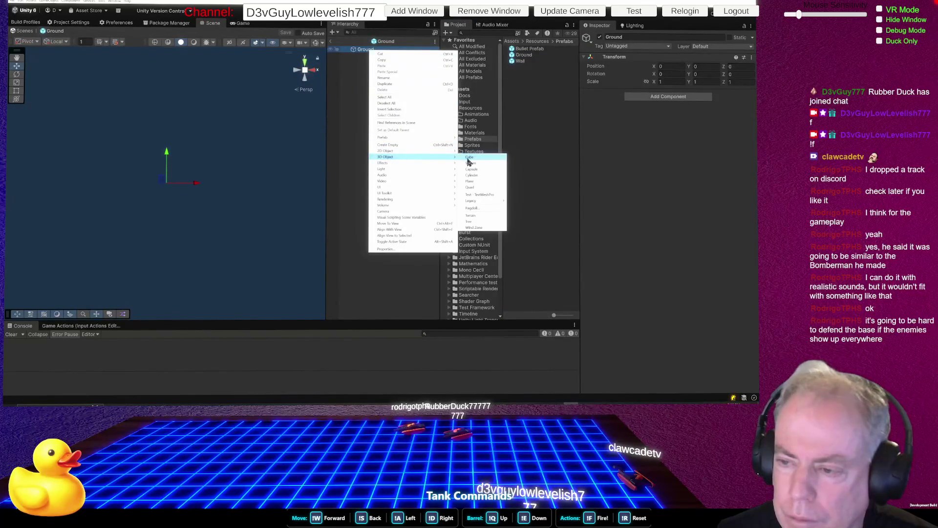
click(468, 158)
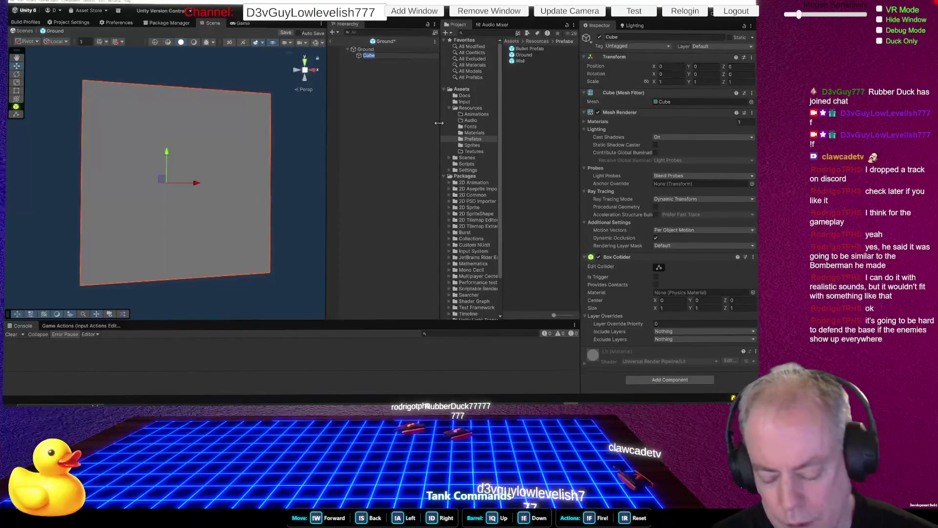
text(Mesh)
key(Return)
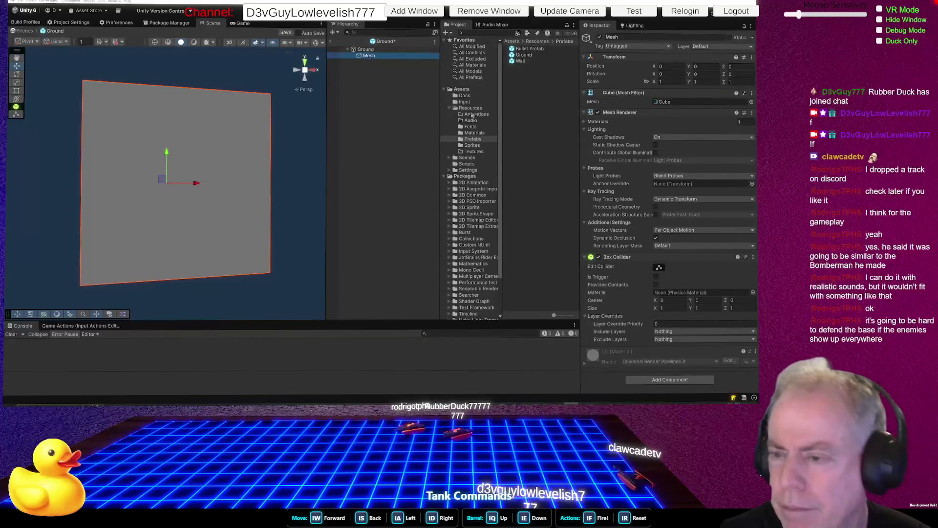
Exit Prefab Mode saving the Ground changes, then inspect Player and its Tank 000 child
click(330, 41)
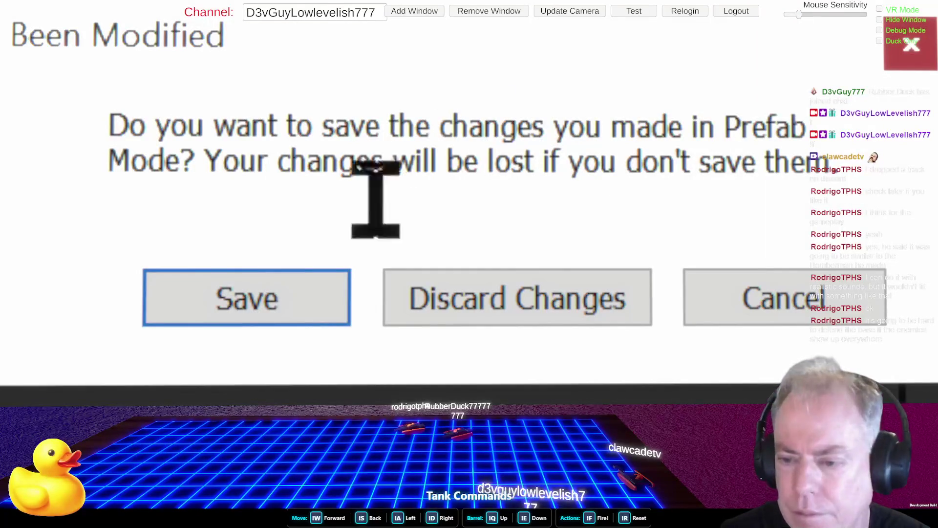
click(257, 299)
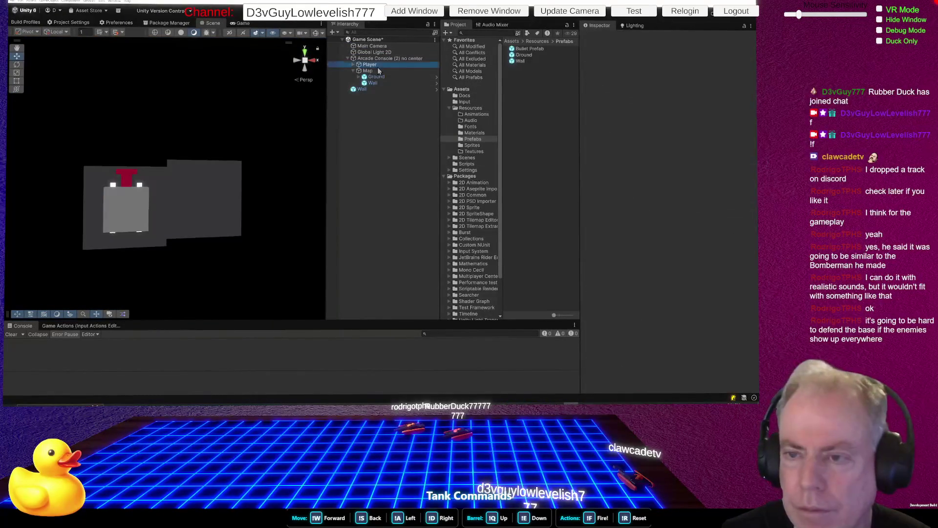
click(370, 65)
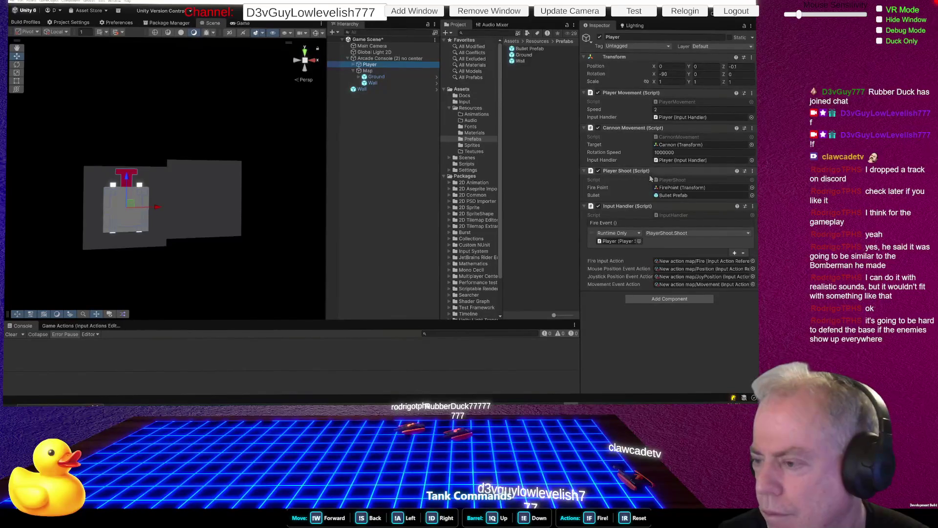
click(352, 65)
click(379, 71)
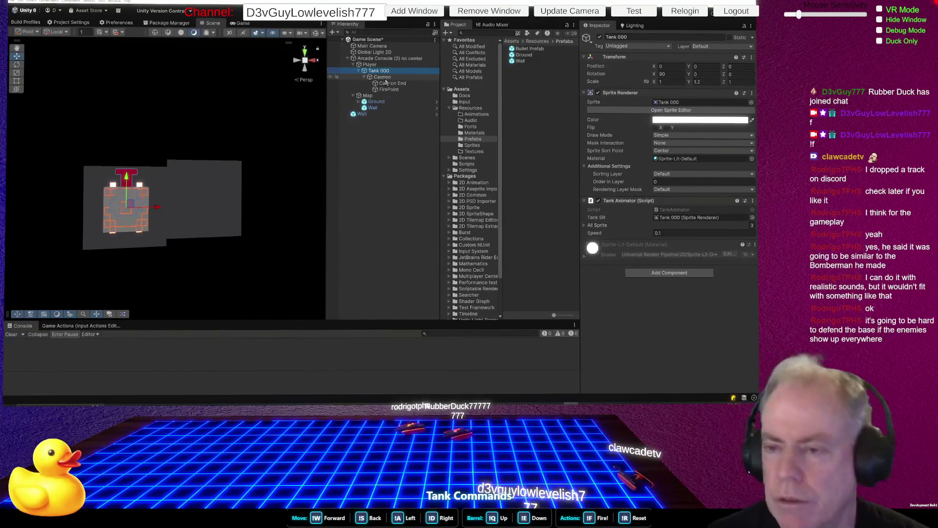
Search Ground's components for a sprite, cancel without adding, and reopen the Ground prefab
click(382, 102)
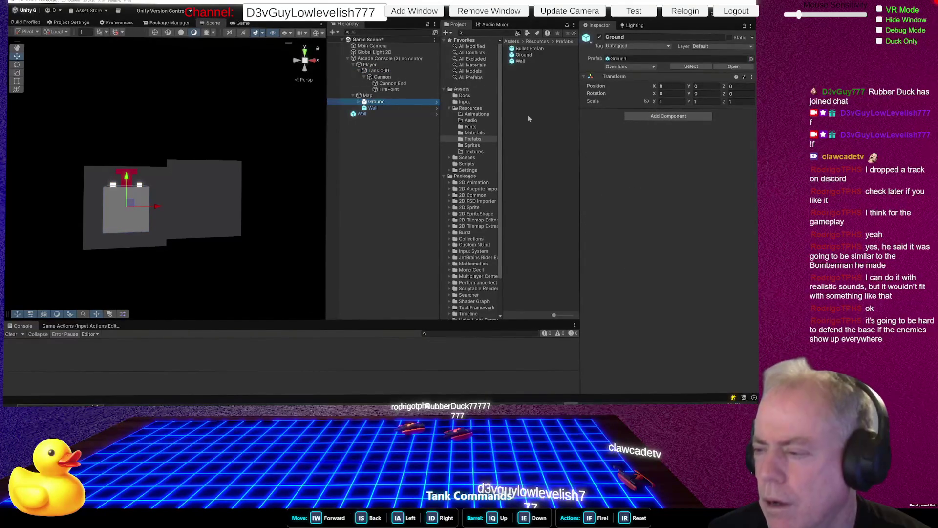
click(650, 118)
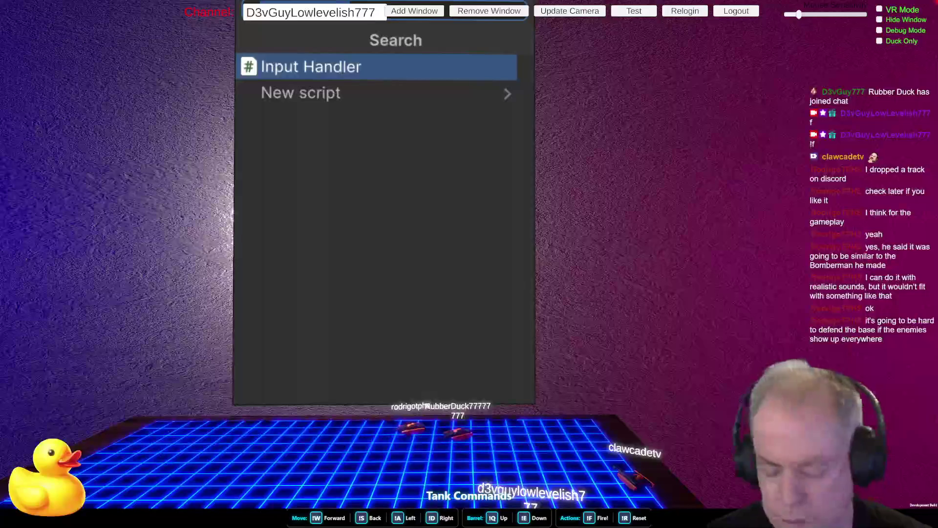
text(sprite)
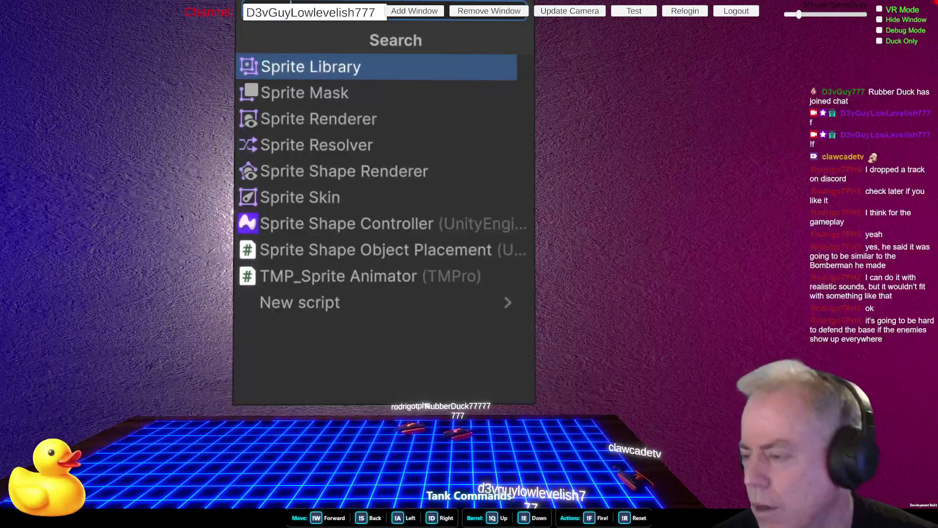
key(Down)
key(Down)
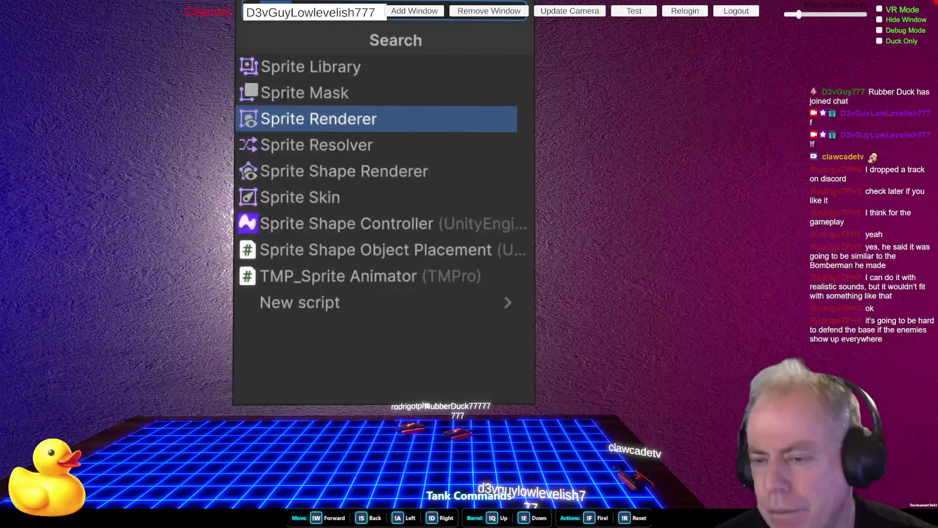
key(ctrl+a)
key(BackSpace)
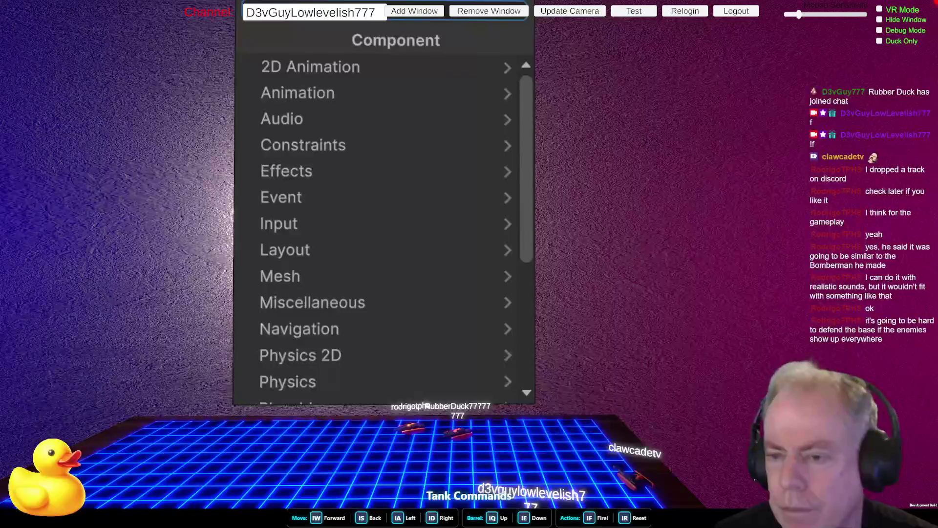
key(Escape)
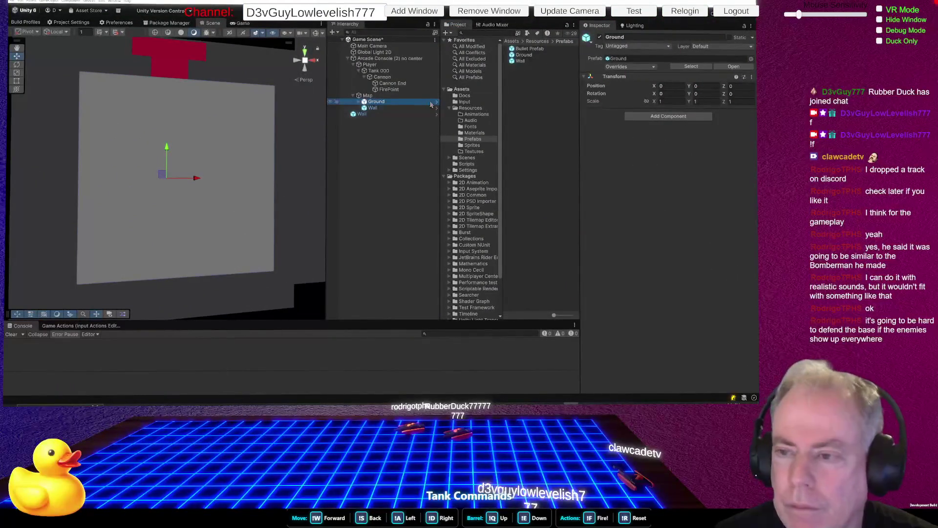
click(436, 102)
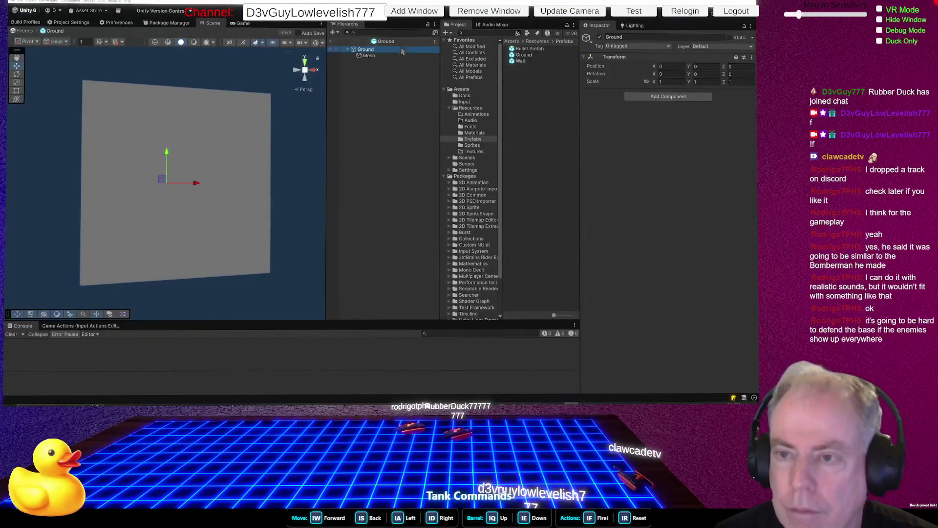
Add a Square sprite under Ground and delete the Mesh cube
right_click(371, 50)
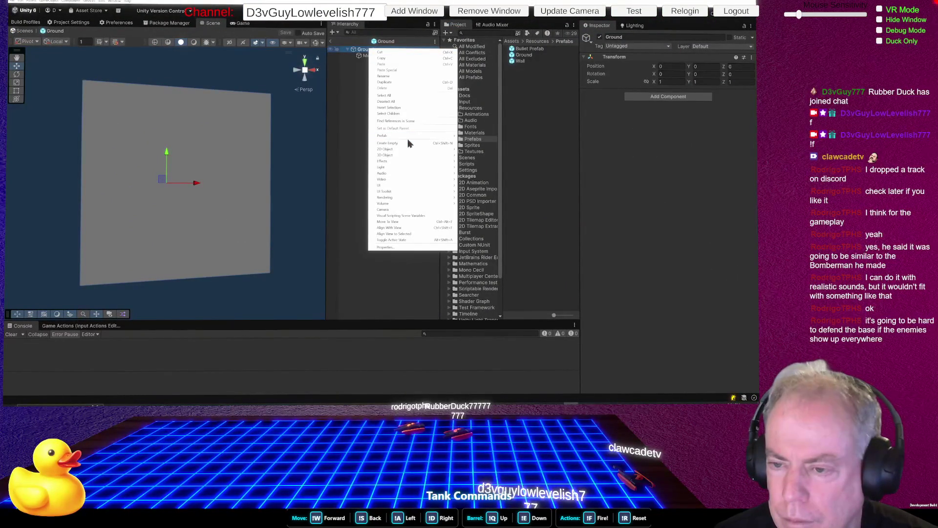
mouse_move(413, 149)
mouse_move(478, 151)
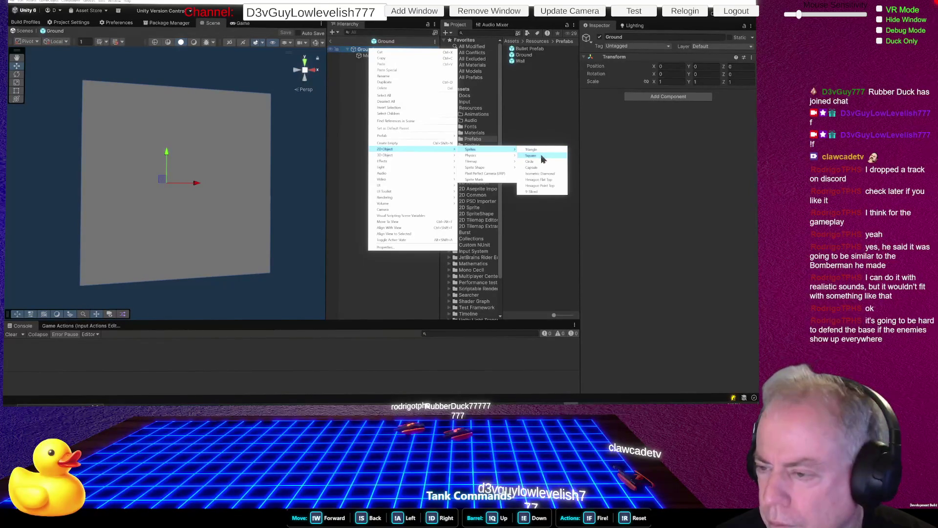
click(533, 156)
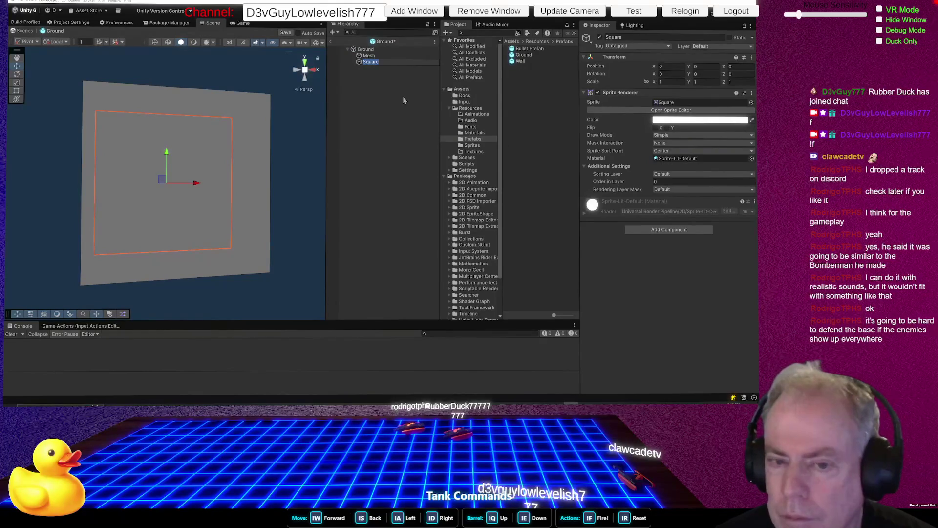
click(369, 55)
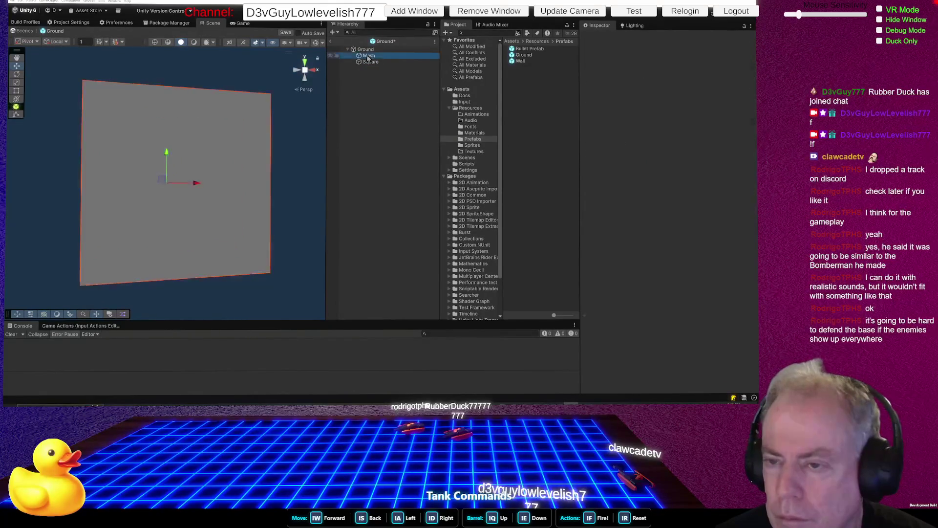
key(Delete)
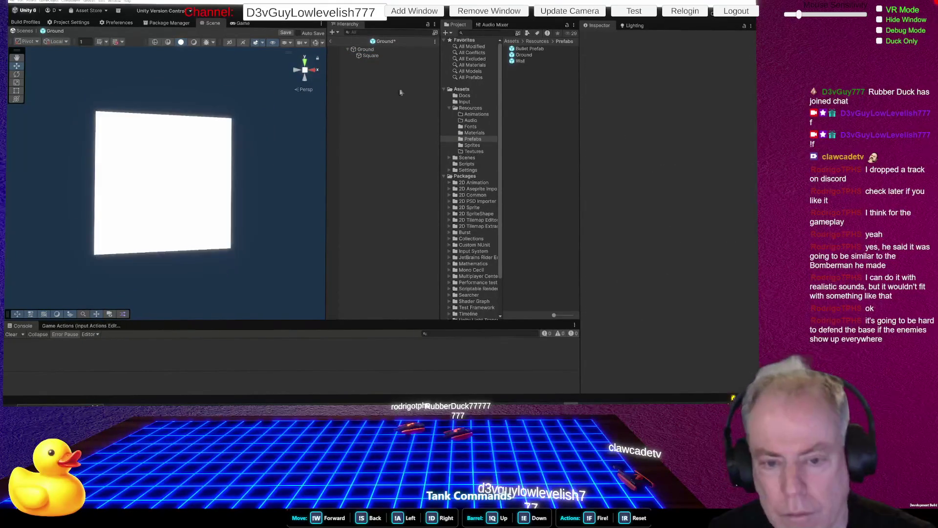
Tint the Square sprite green with hex colour 15EC07
click(371, 55)
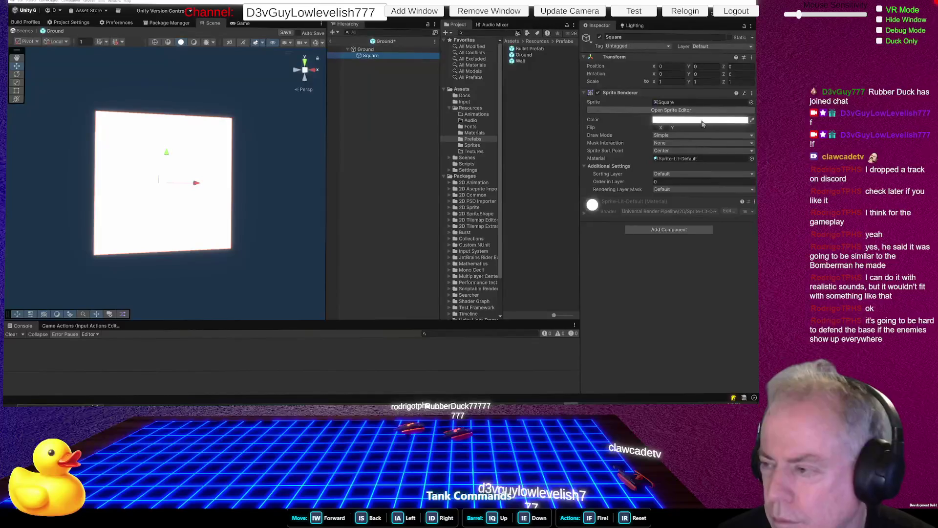
click(704, 122)
click(359, 50)
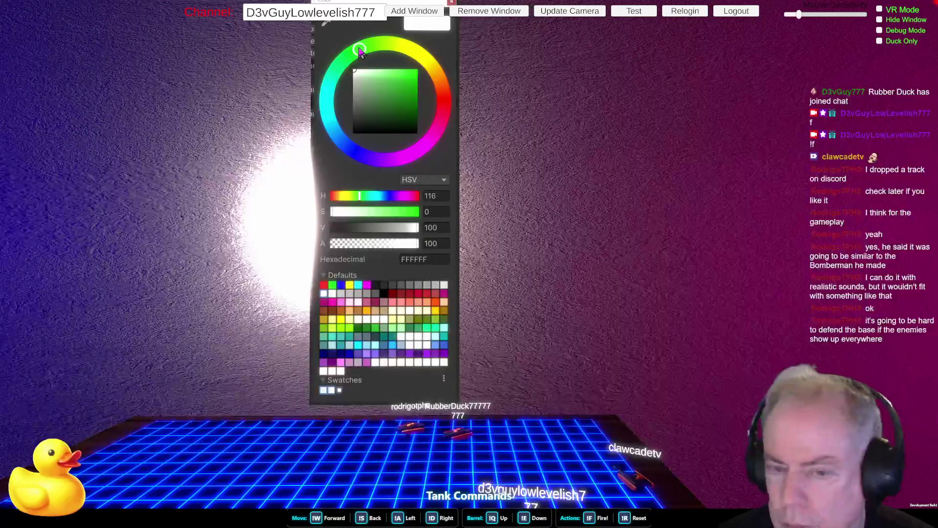
click(416, 75)
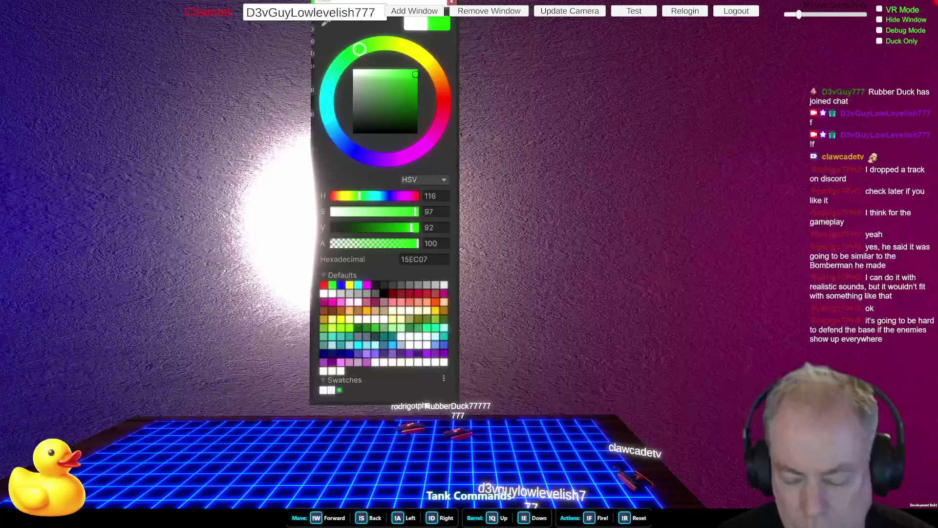
click(395, 103)
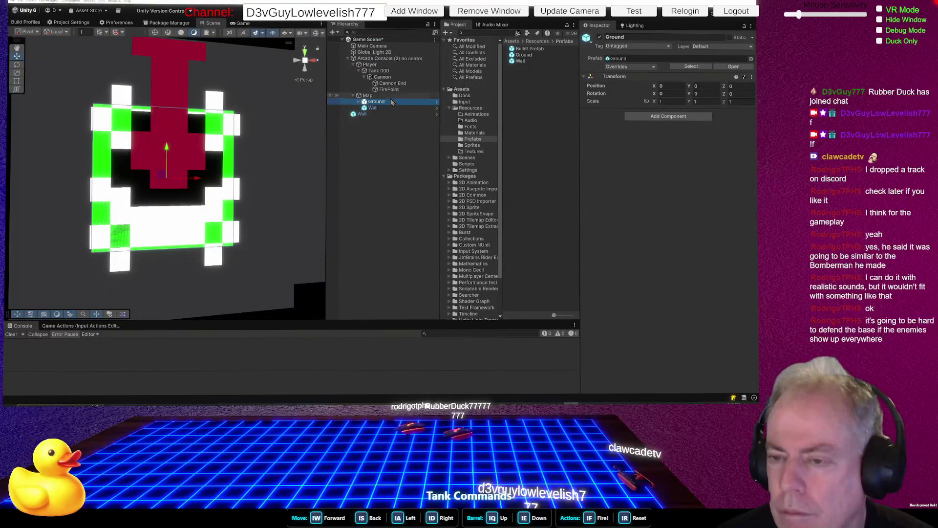
Scale the Ground to 20 on X and 20 on Y
click(676, 102)
click(672, 100)
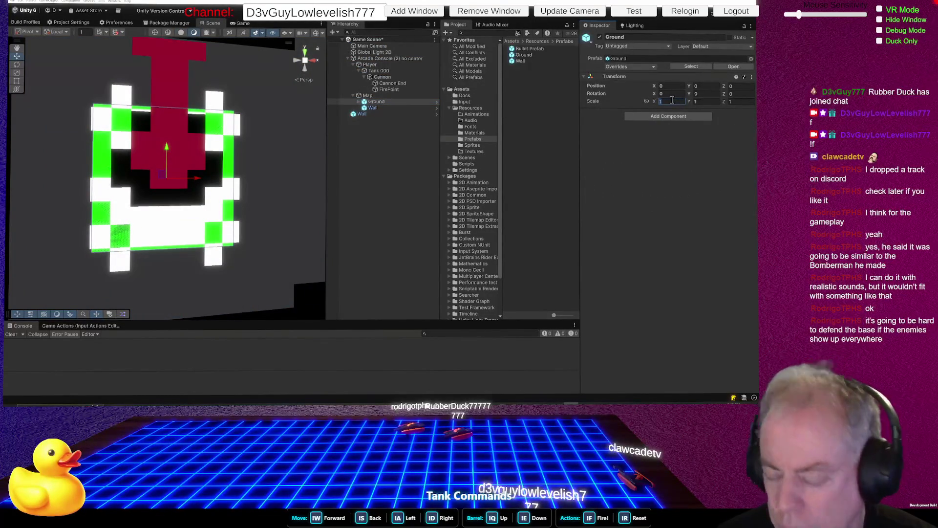
text(20)
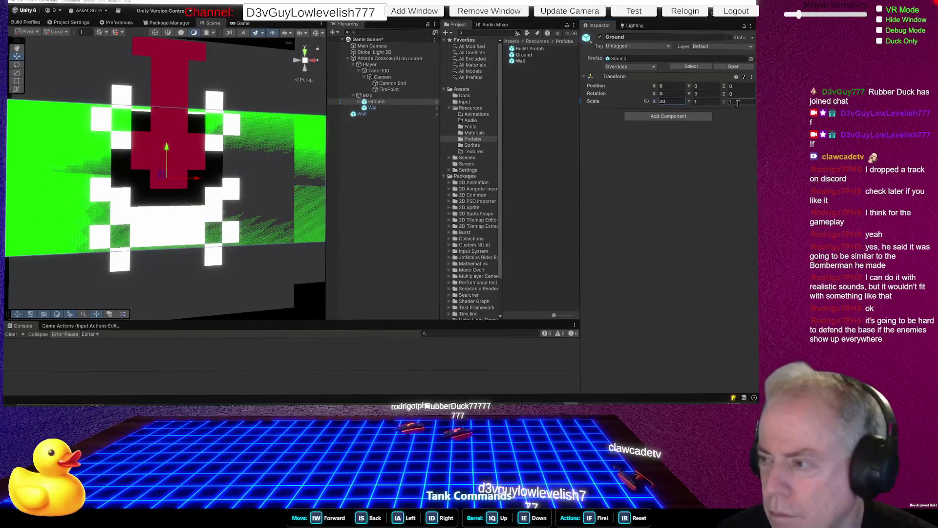
click(703, 101)
text(20)
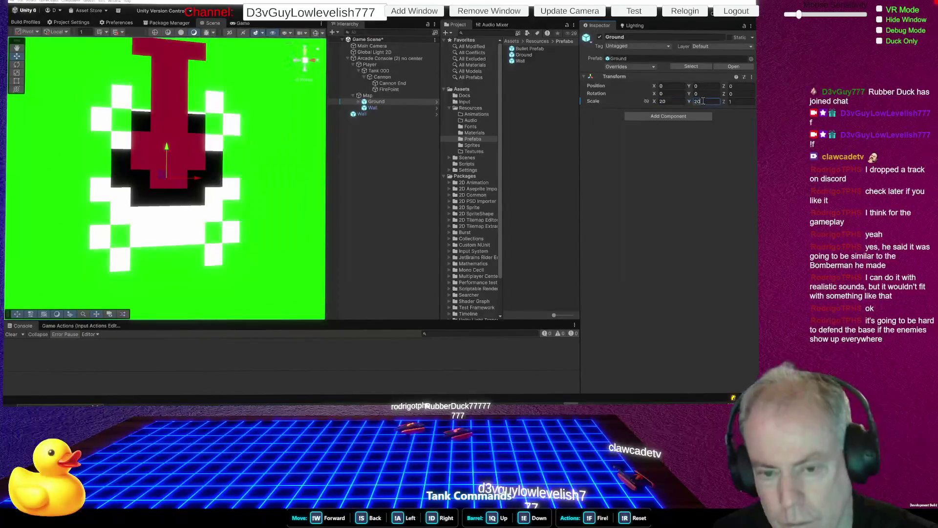
scroll(213, 198, down, 3)
scroll(214, 198, down, 2)
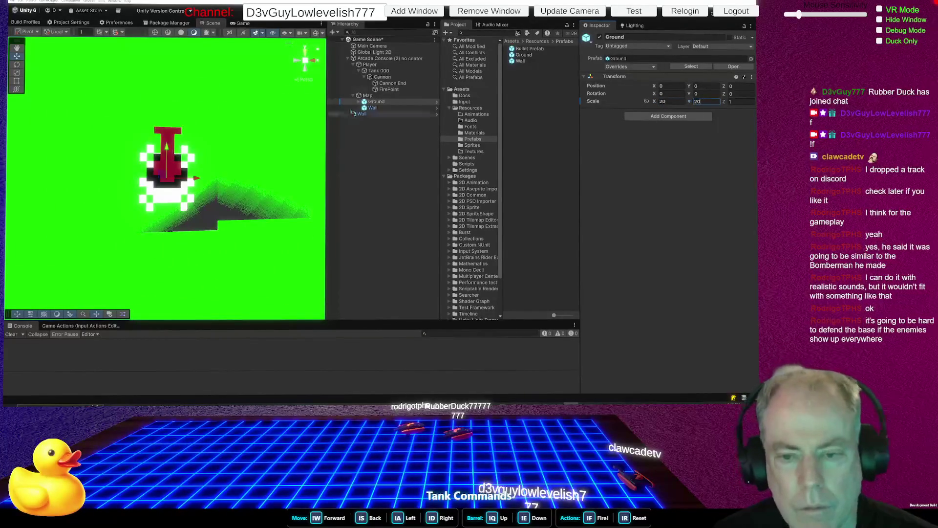
click(737, 95)
Set the Ground's Z position to 0.1 and orbit the scene to check placement
click(741, 86)
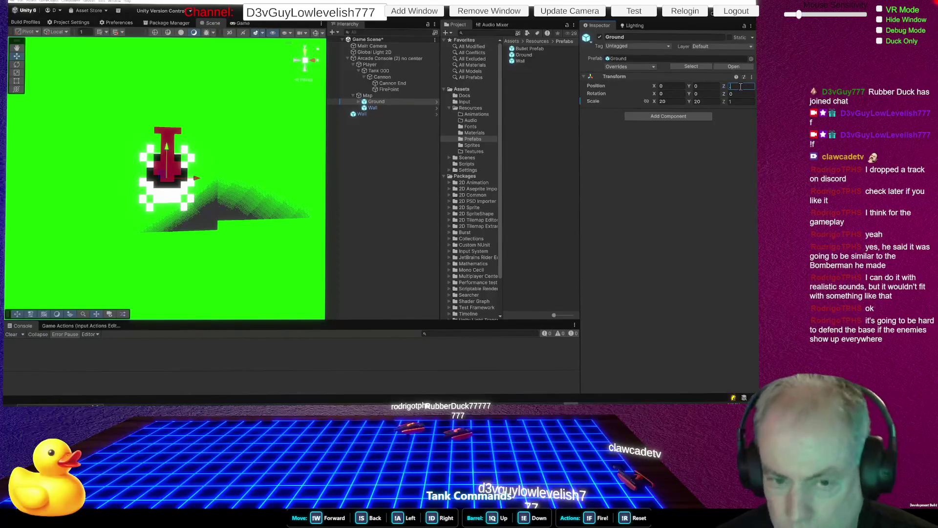
text(1)
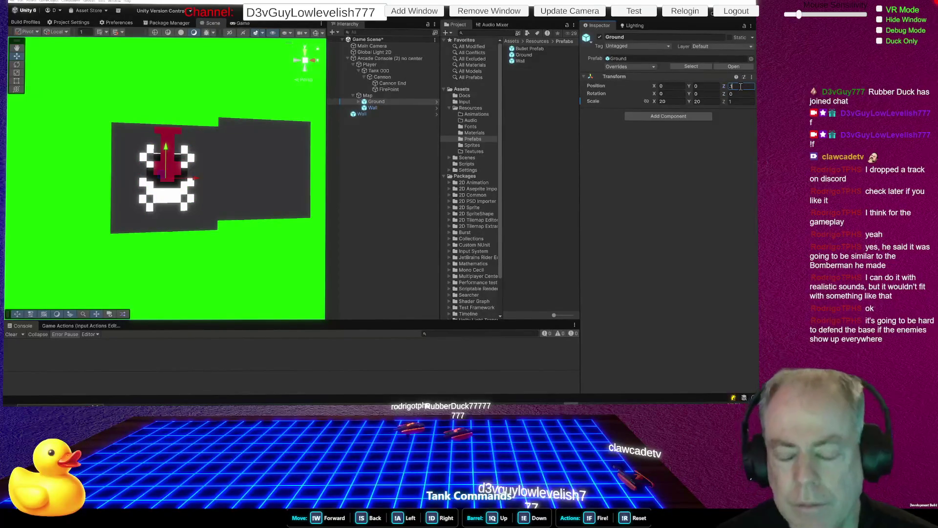
text(0.1)
mouse_move(173, 281)
mouse_down()
mouse_move(180, 250)
mouse_move(145, 264)
mouse_move(158, 260)
mouse_up()
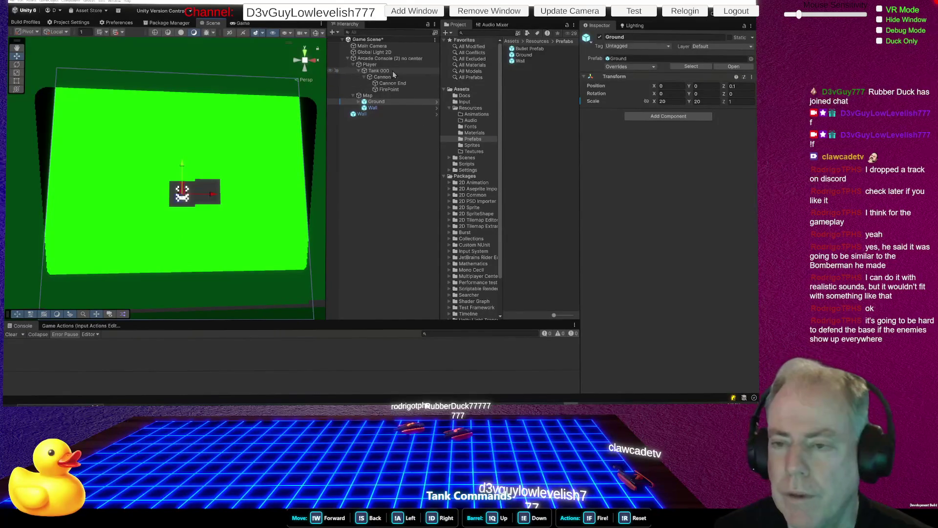
click(383, 59)
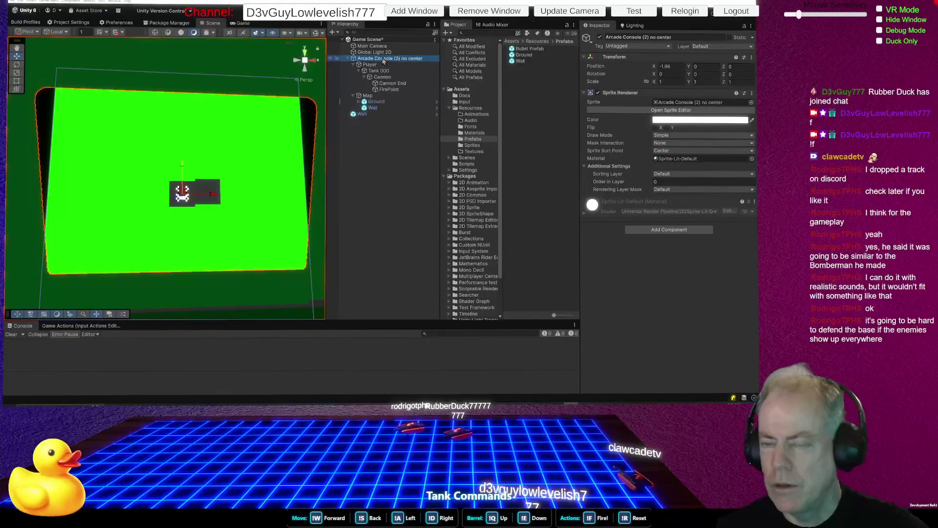
Copy the Sprite Renderer component from Arcade Console (2) no center
right_click(380, 59)
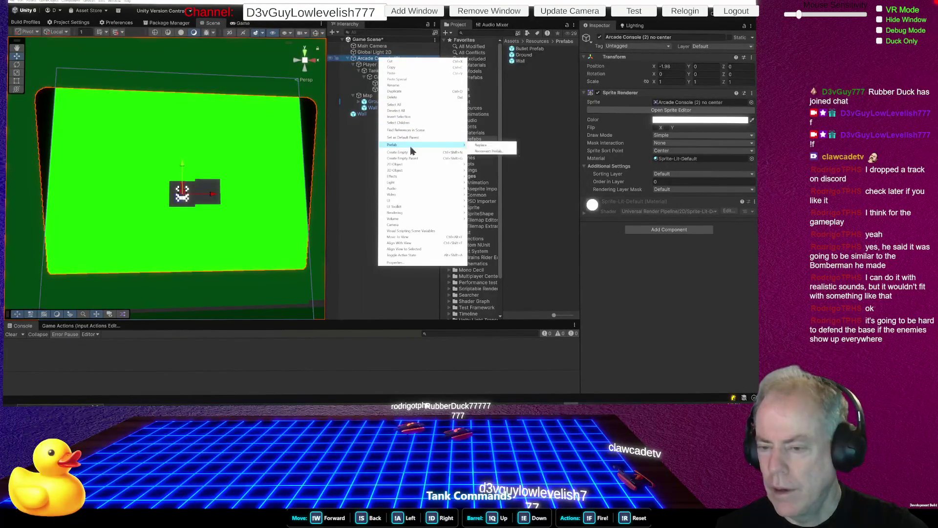
mouse_move(413, 177)
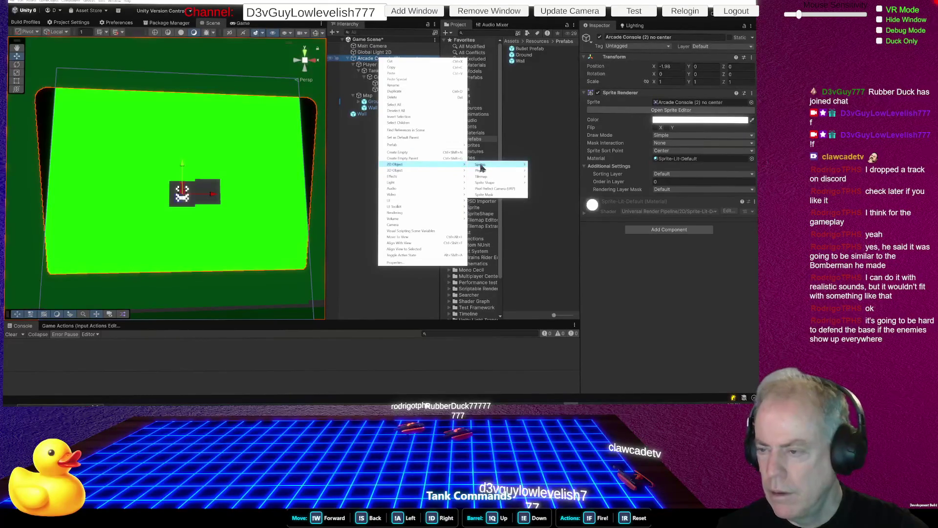
mouse_move(482, 166)
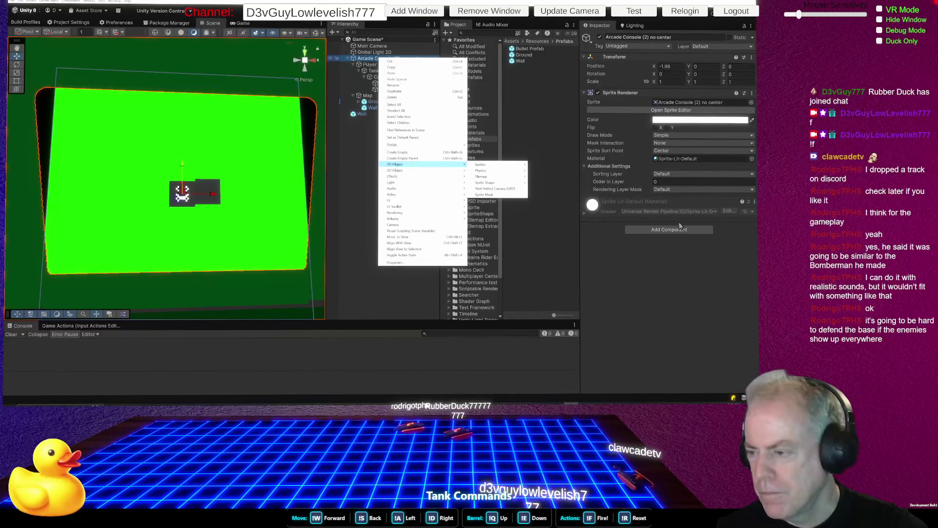
click(644, 284)
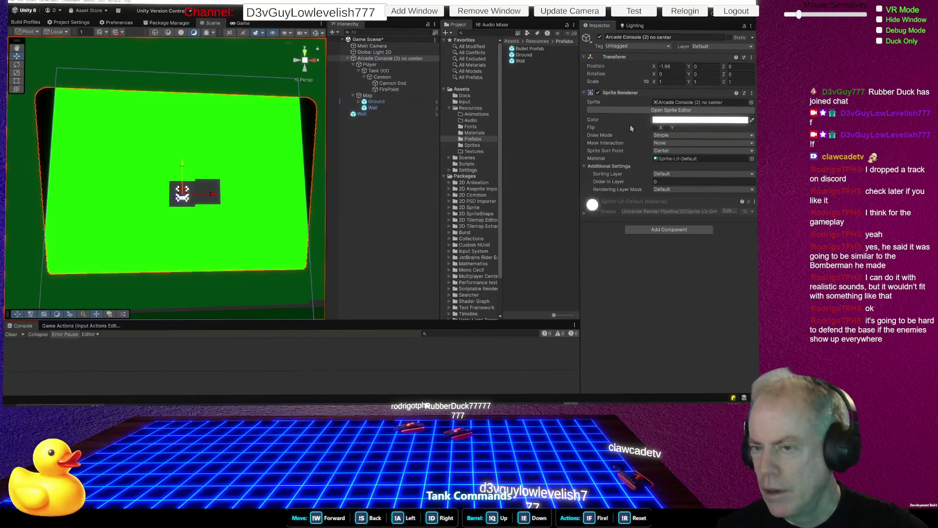
right_click(629, 93)
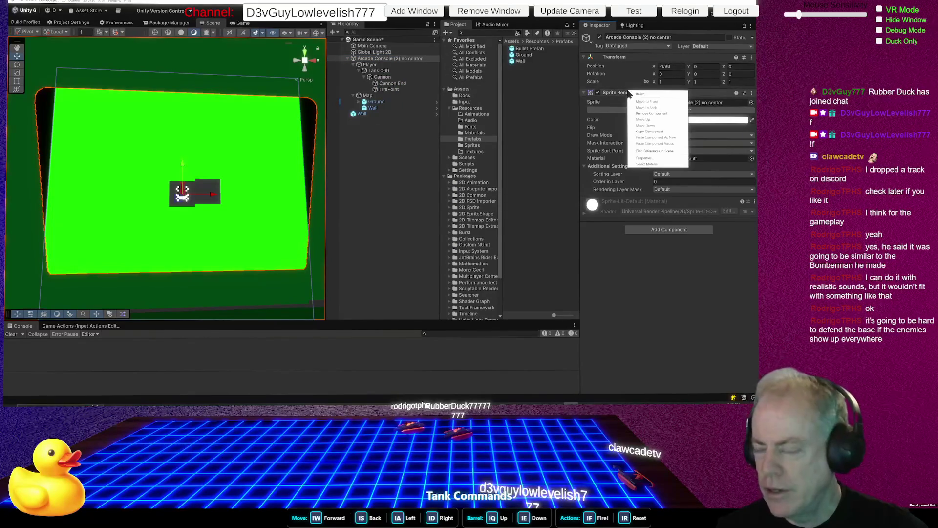
click(650, 131)
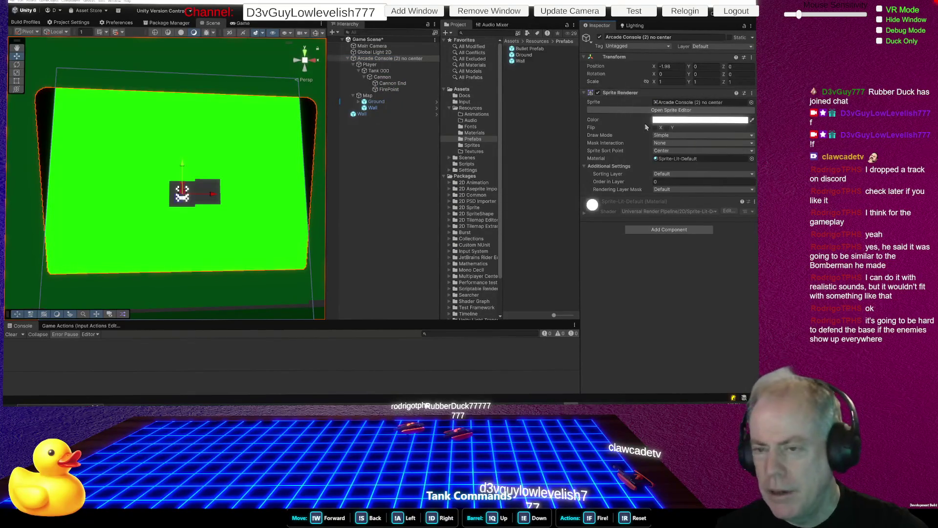
Create an empty child under Arcade Console named Arcade Sprite
right_click(385, 61)
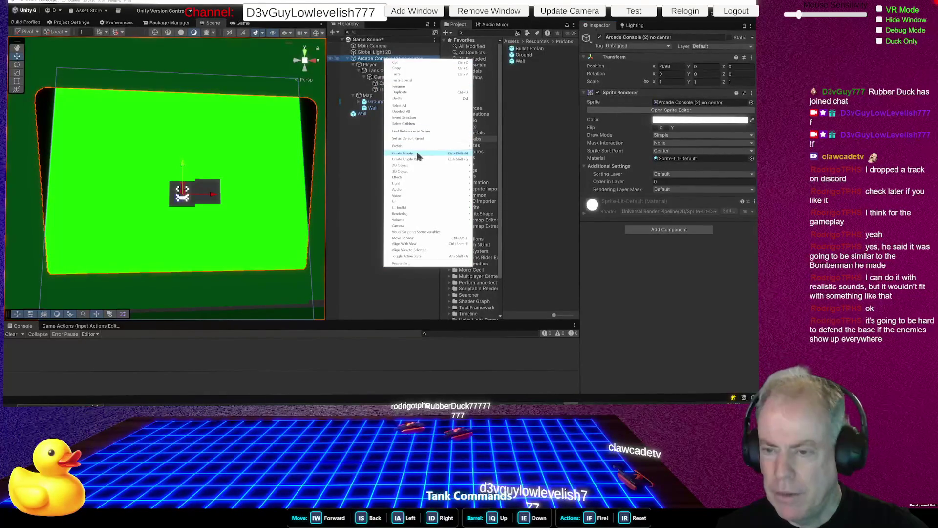
click(423, 157)
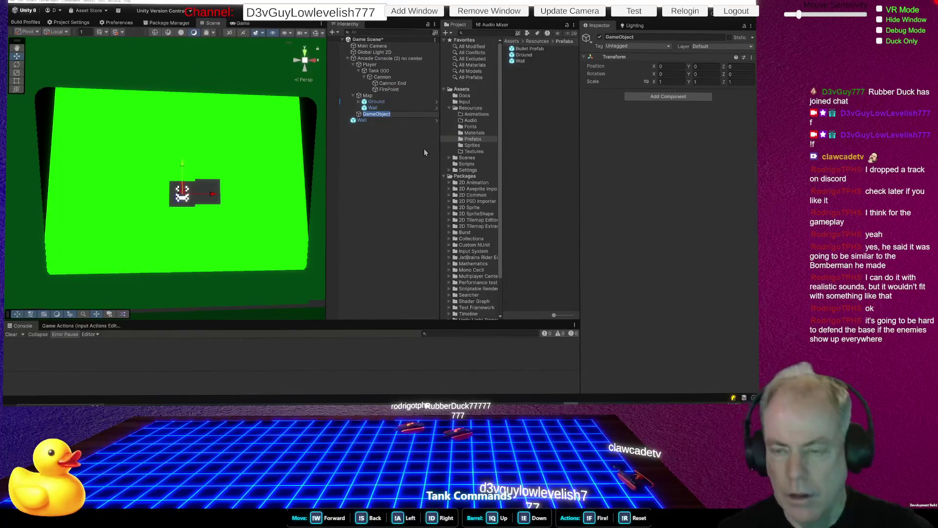
text(Arch)
text(de)
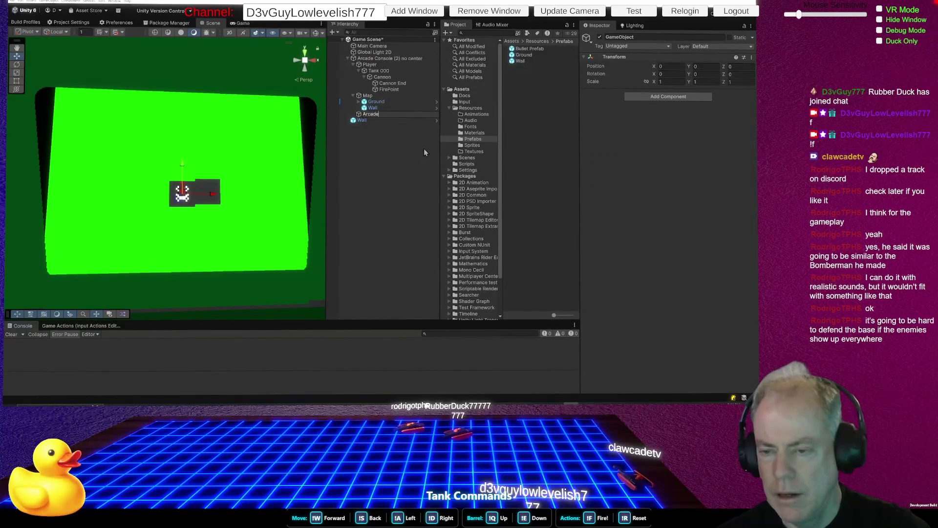
text(Sprite)
key(Return)
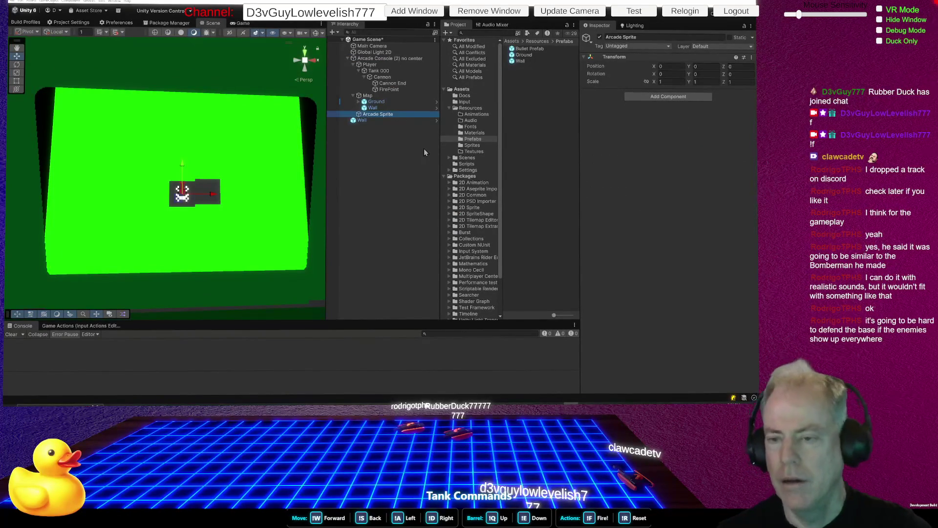
click(675, 97)
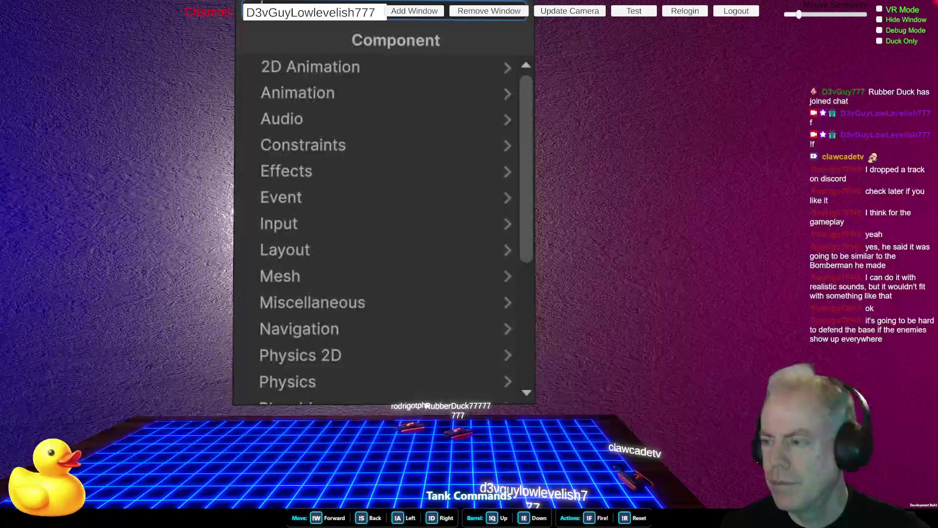
Paste the copied Sprite Renderer onto Arcade Sprite as a new component
click(597, 125)
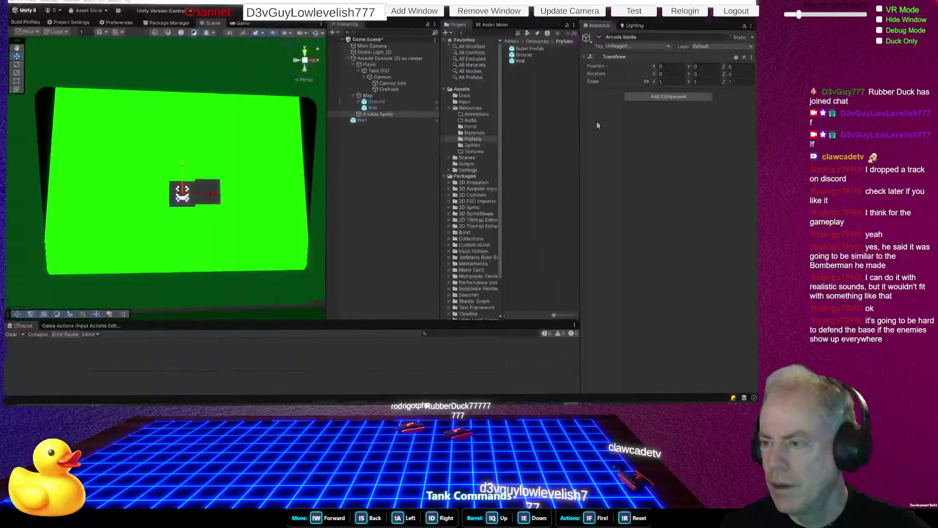
right_click(618, 84)
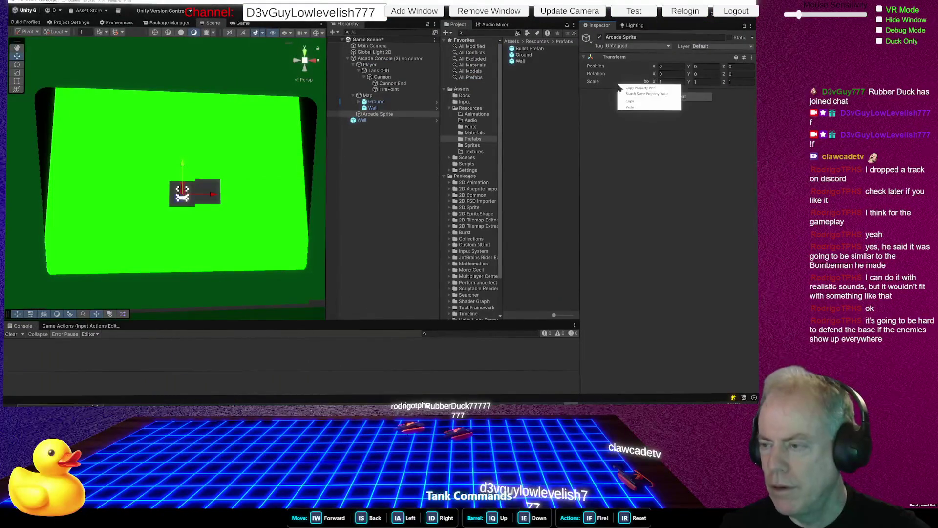
click(597, 105)
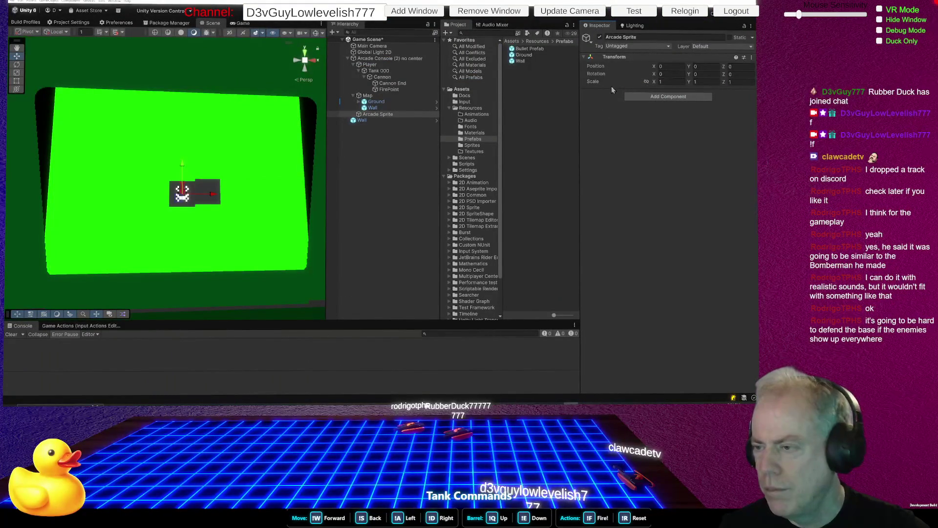
right_click(618, 70)
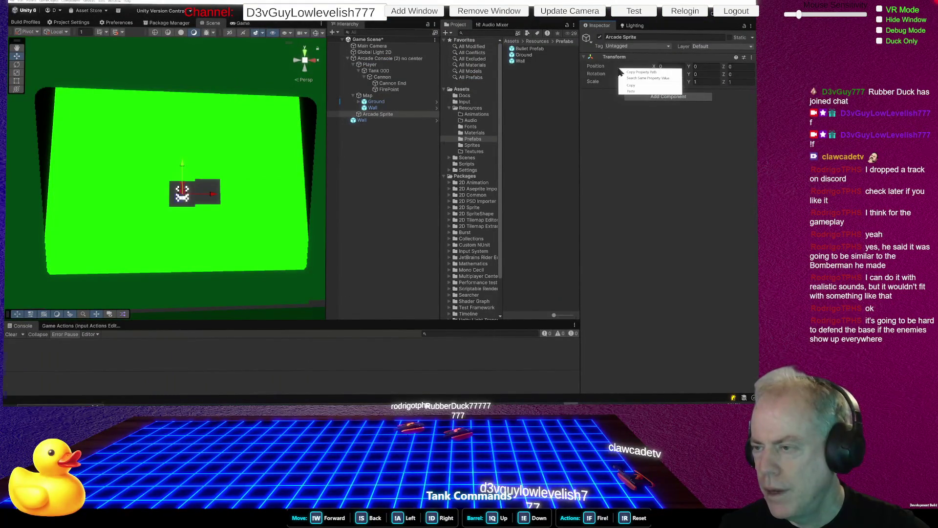
right_click(644, 58)
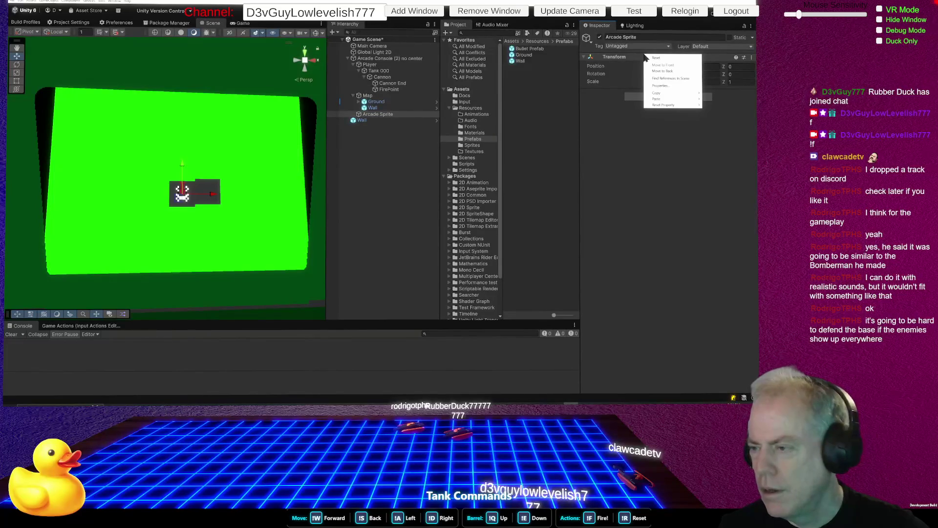
mouse_move(684, 99)
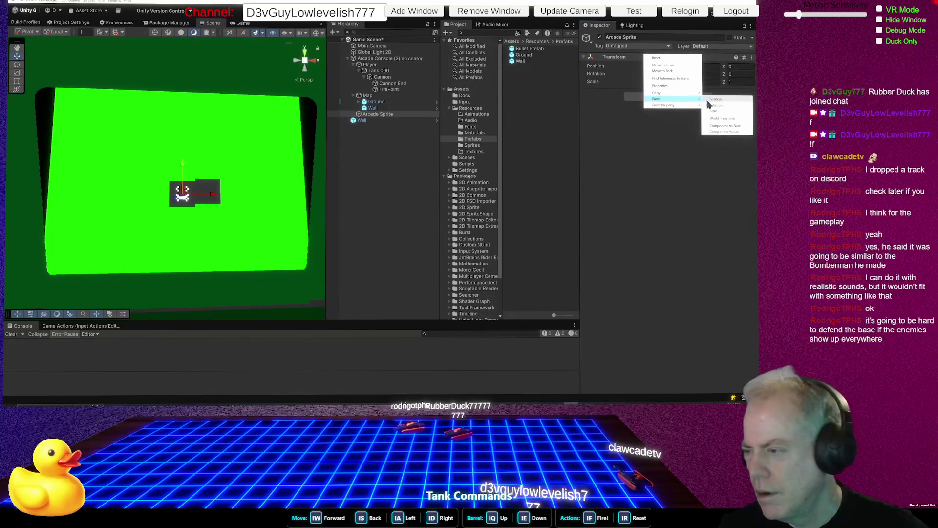
click(732, 125)
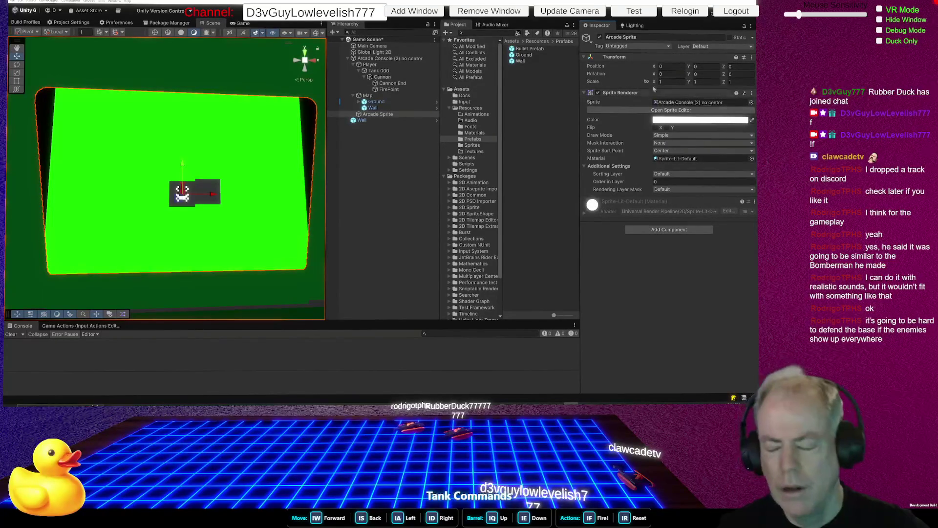
Remove the Sprite Renderer component from Arcade Console (2) no center
click(381, 60)
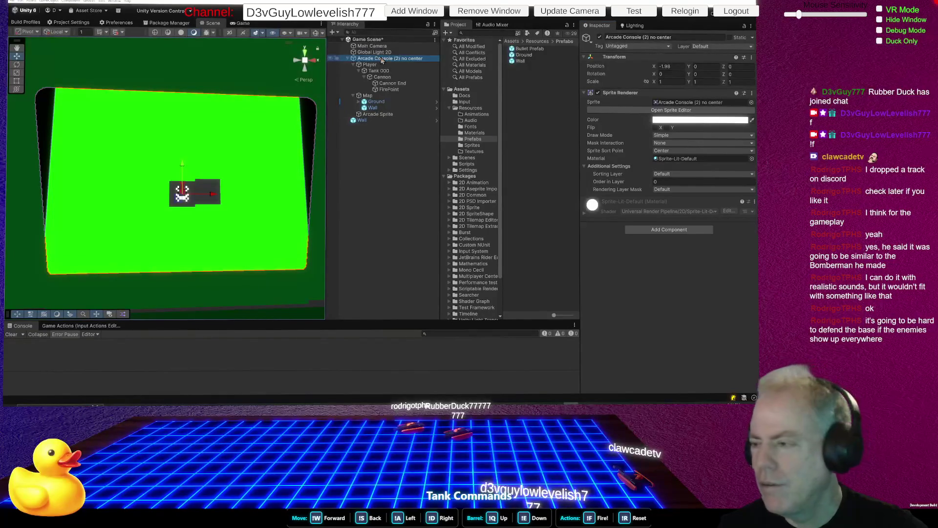
right_click(630, 93)
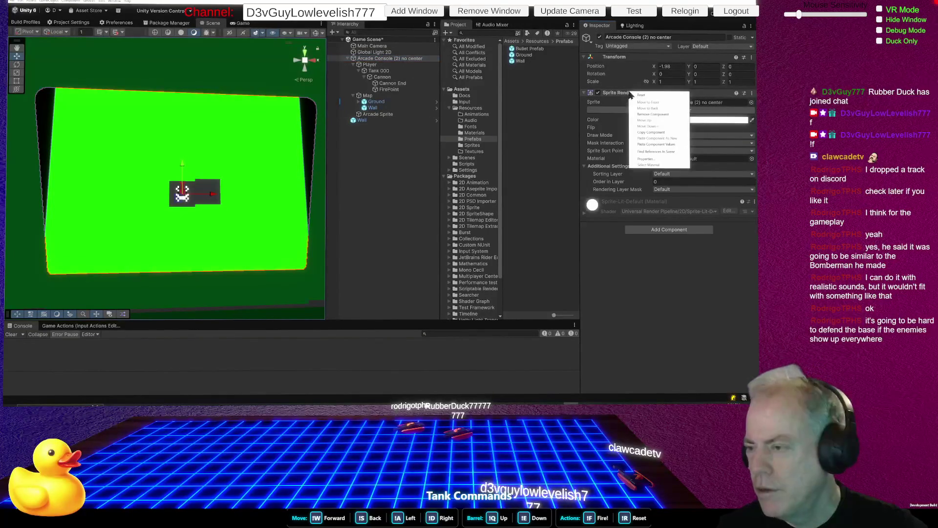
click(673, 114)
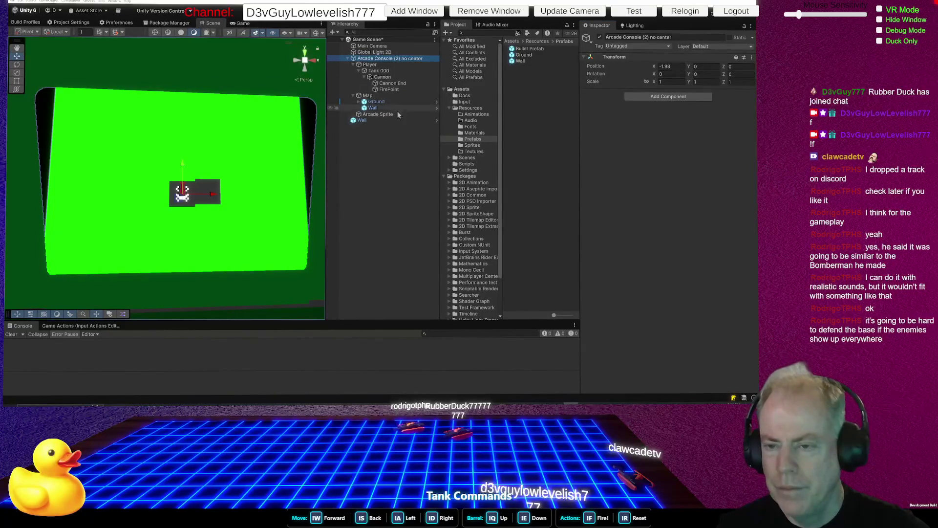
click(385, 114)
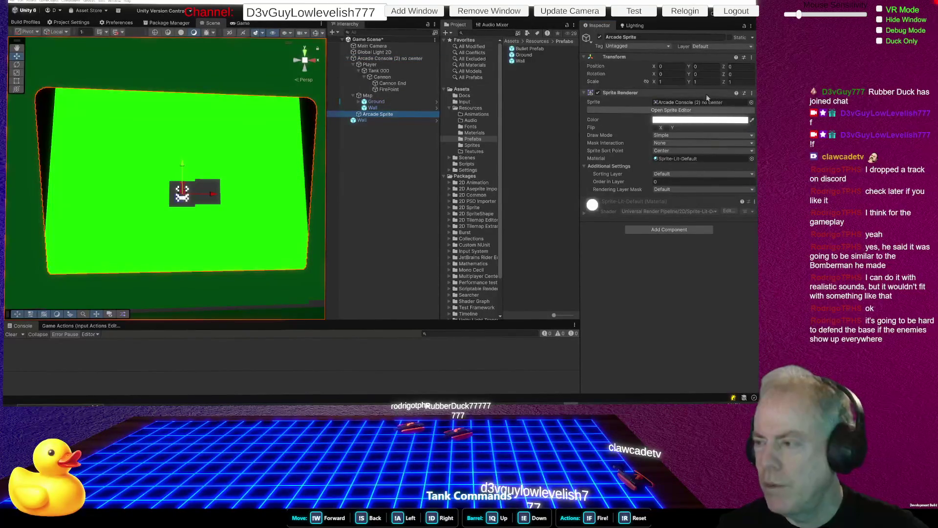
Set Arcade Sprite's Z position to 2 and orbit to view the console at an angle
click(741, 66)
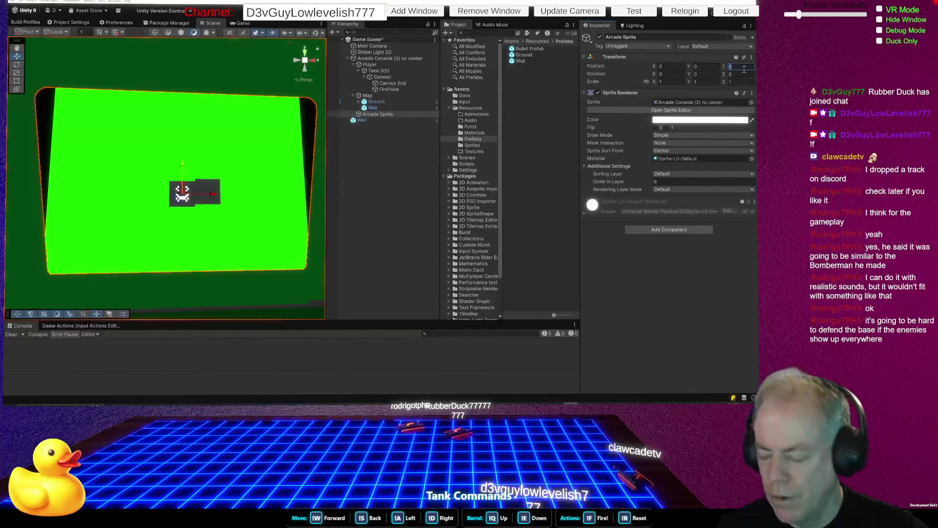
text(2)
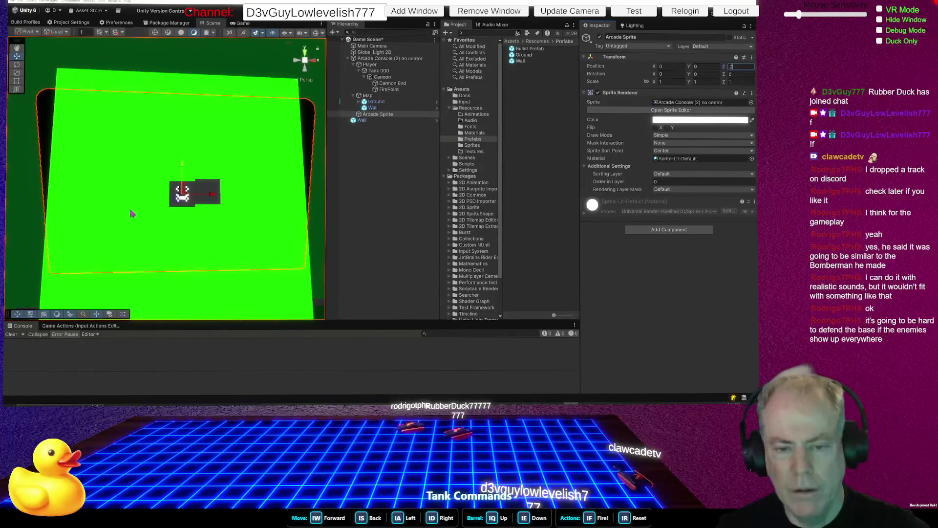
click(93, 223)
mouse_move(98, 215)
mouse_down()
mouse_move(153, 209)
mouse_move(176, 238)
mouse_move(143, 253)
mouse_up()
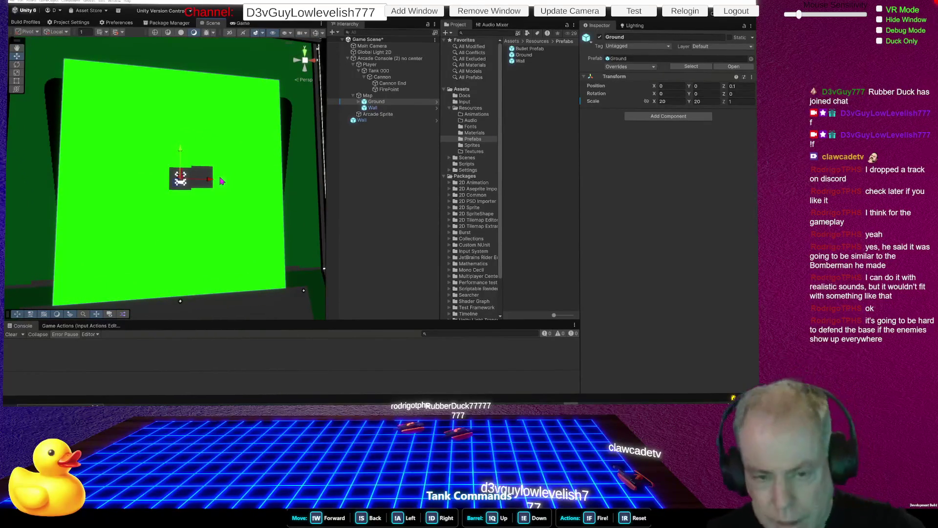
click(371, 97)
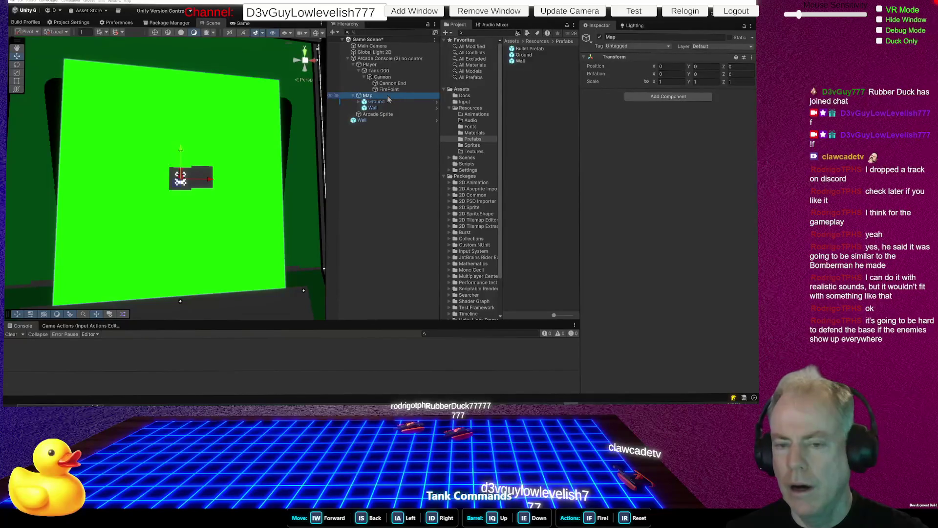
Create an empty child named Screen under Arcade Console (2) no center
right_click(375, 59)
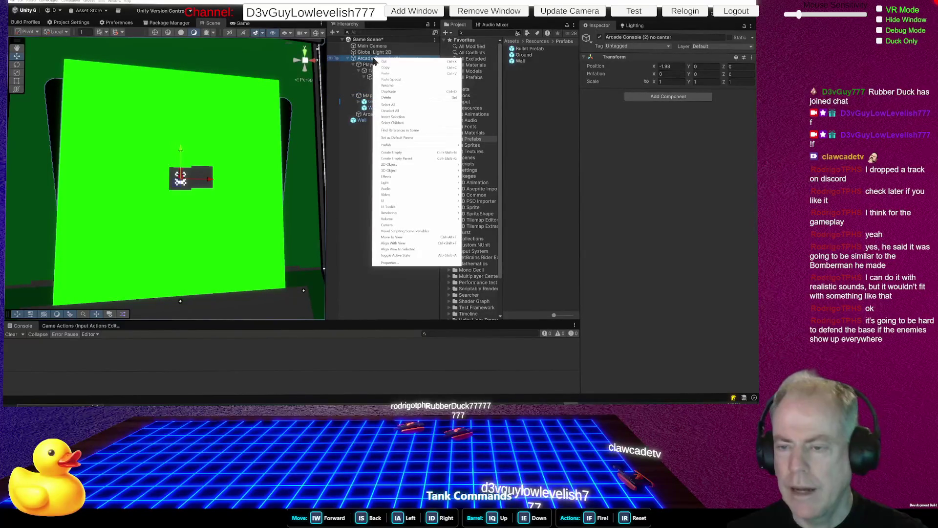
click(391, 152)
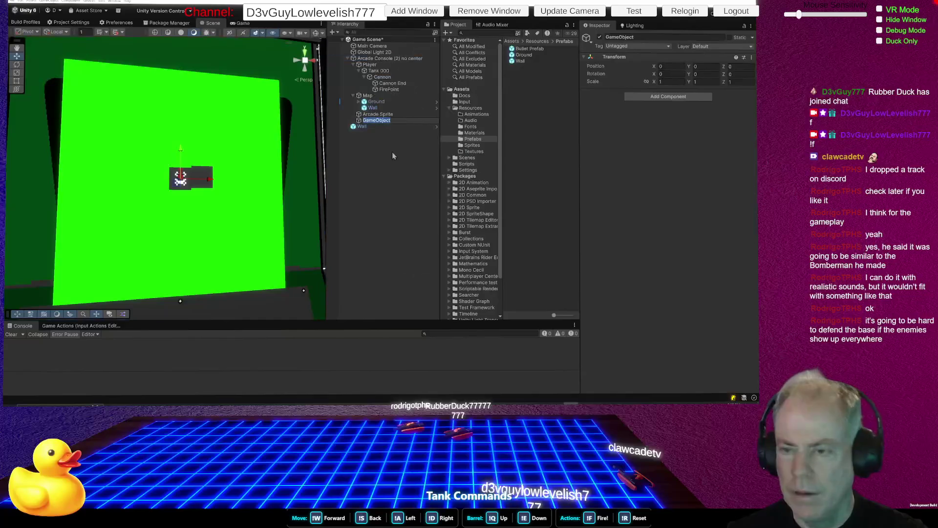
text(Screen)
key(Return)
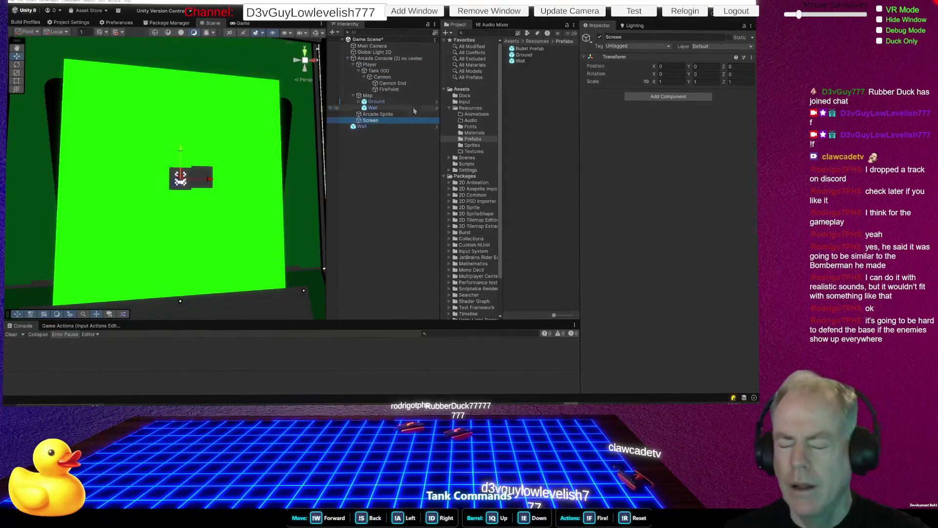
mouse_move(372, 124)
mouse_down()
mouse_move(387, 71)
mouse_move(387, 123)
mouse_up()
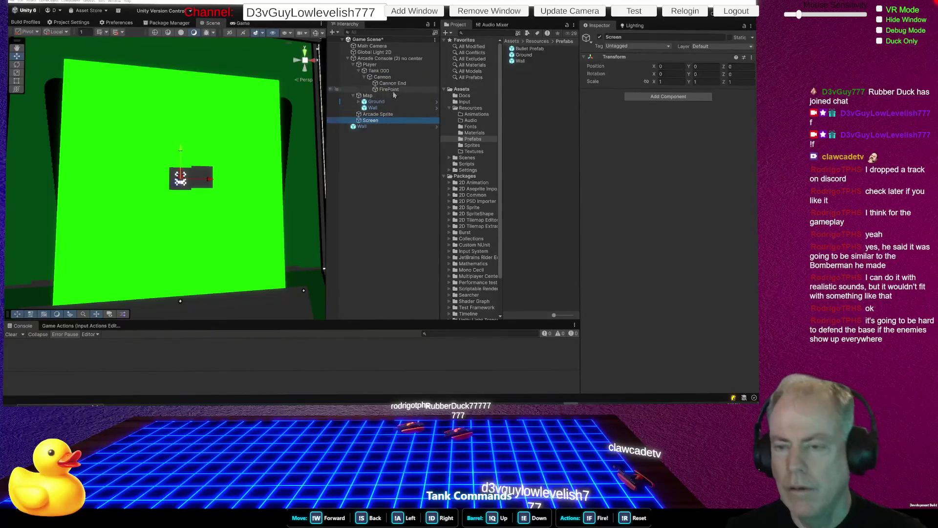
Nest Player and Map under Screen, then drag Screen upward in the scene
click(353, 95)
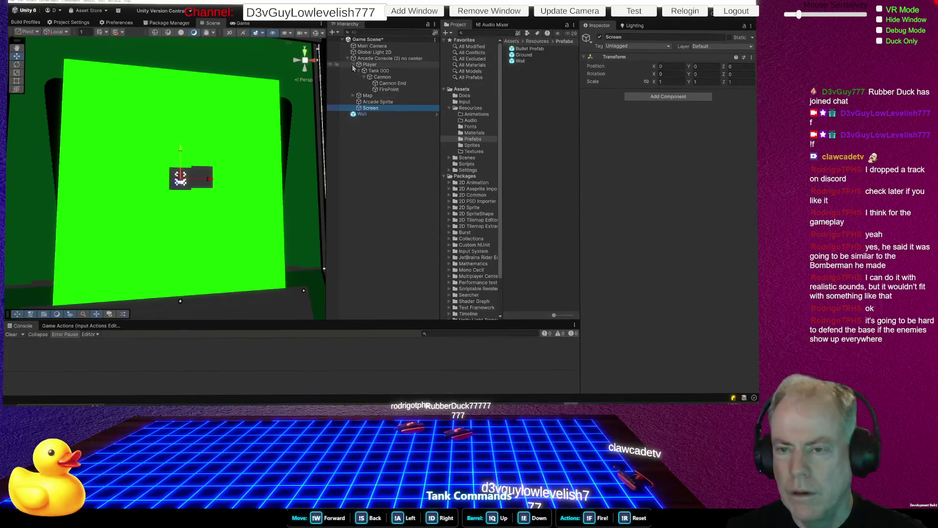
click(353, 65)
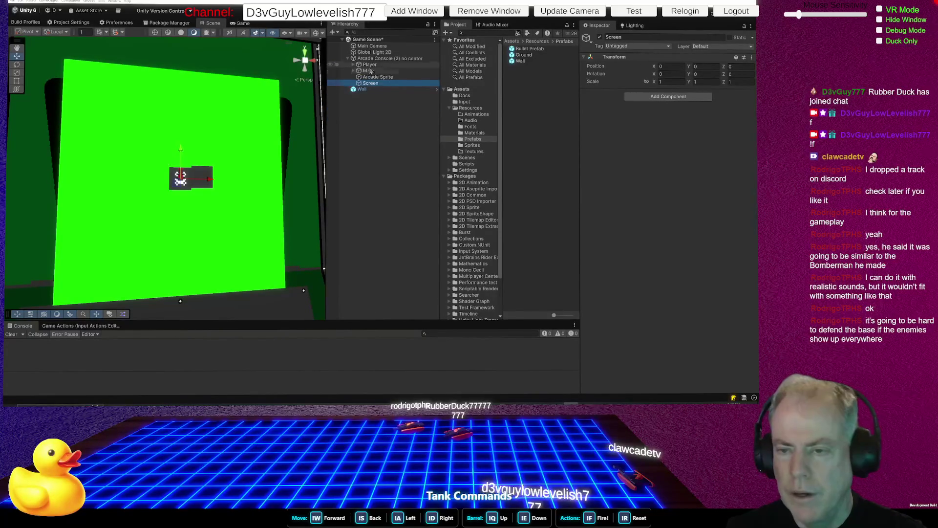
click(370, 65)
ctrl+click(377, 71)
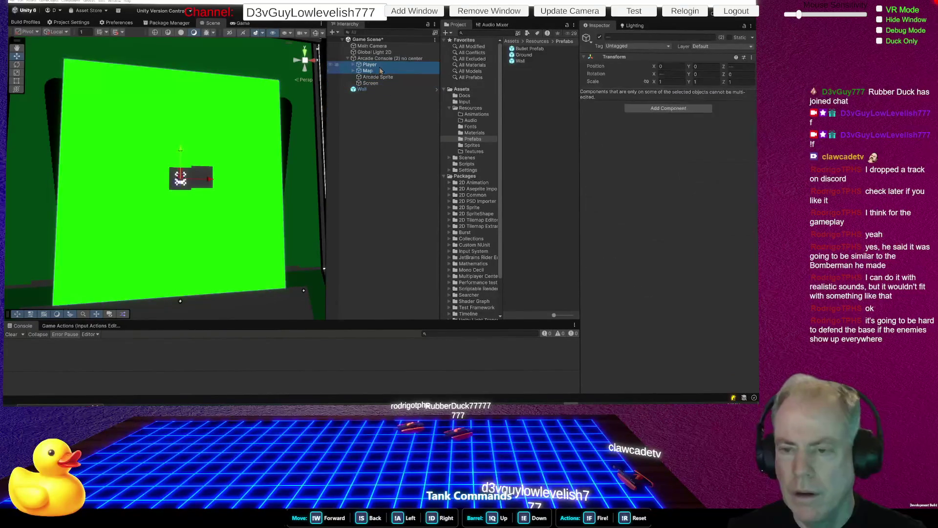
drag(372, 66, 374, 85)
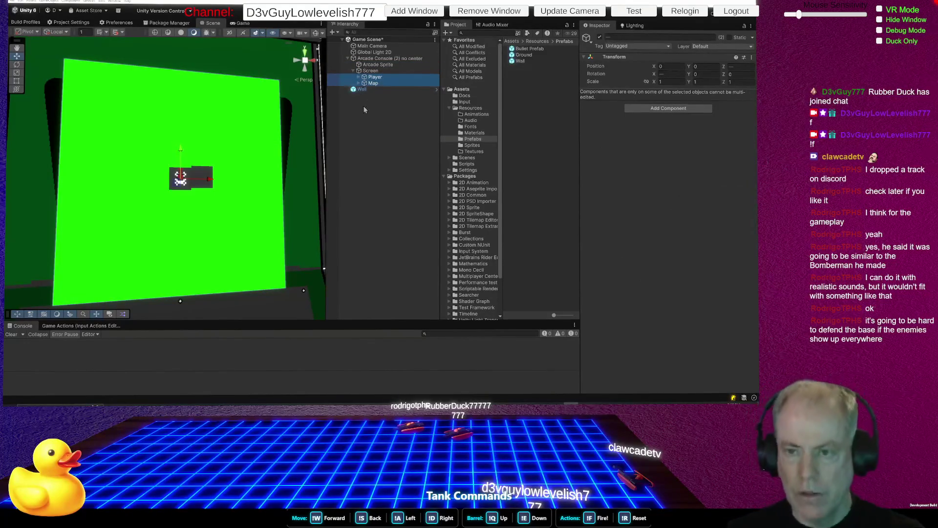
click(362, 96)
click(370, 71)
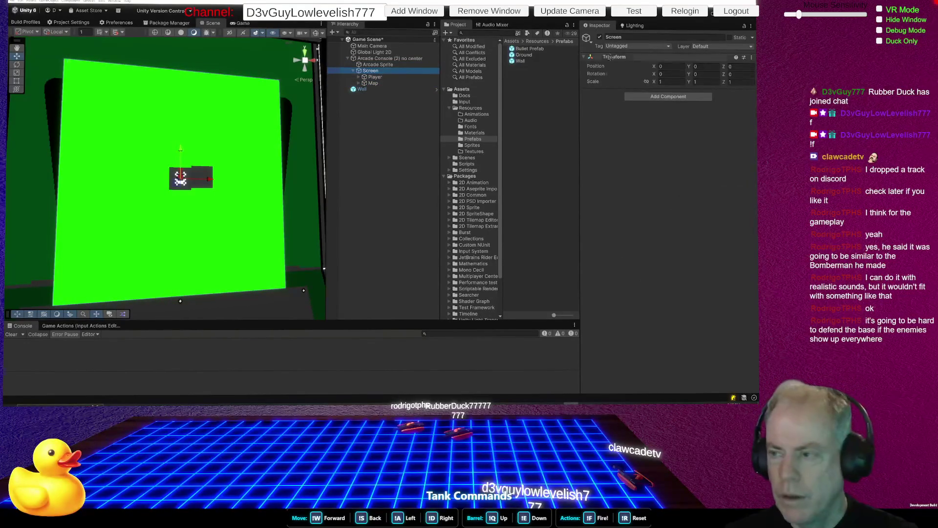
mouse_move(181, 153)
mouse_down()
mouse_move(186, 98)
mouse_move(186, 161)
mouse_up()
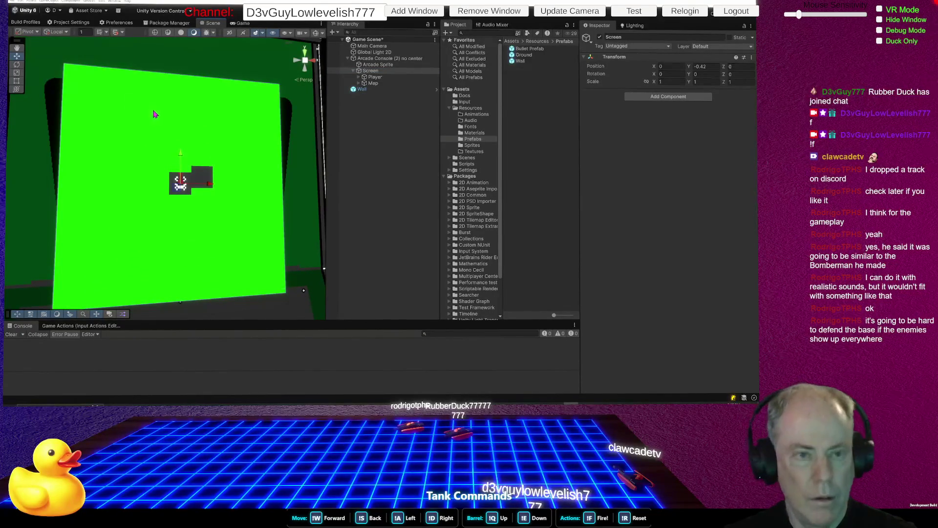
Undo the Screen move and switch tool handles from Local to Global orientation
key(ctrl+z)
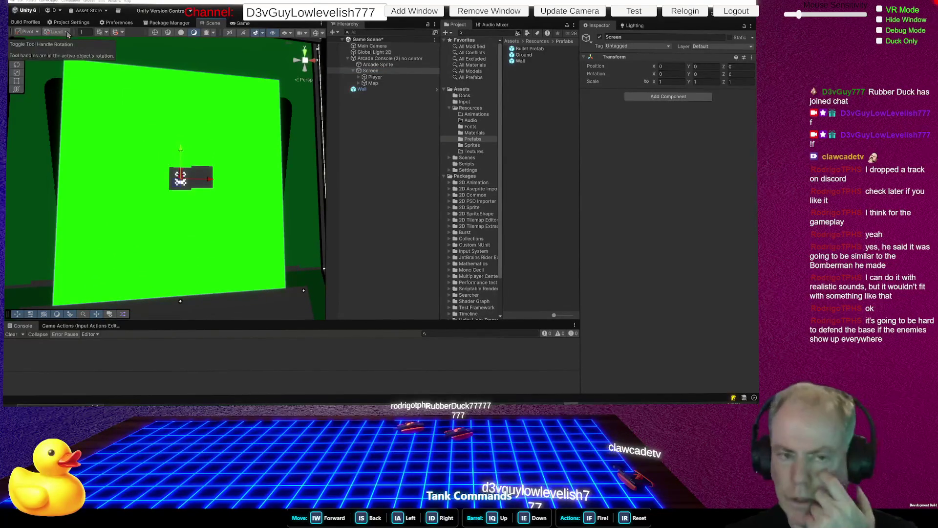
click(67, 32)
click(60, 40)
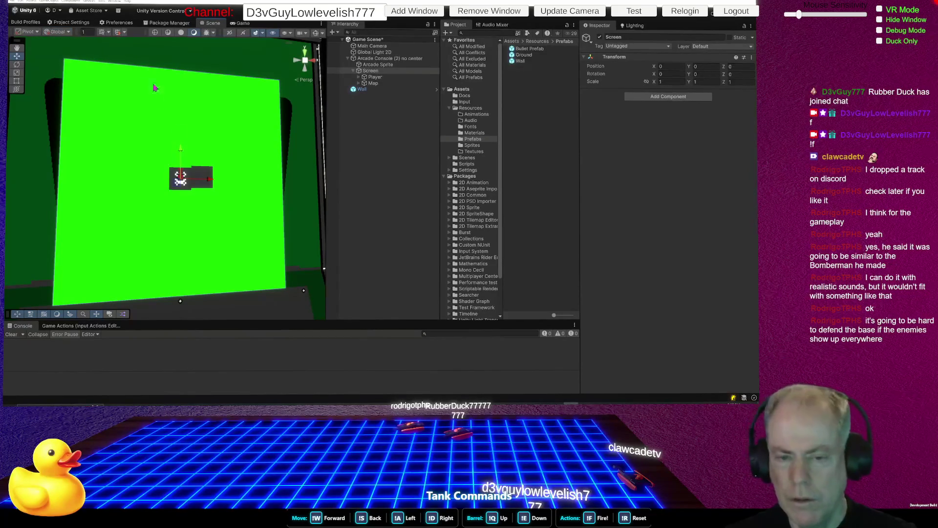
Drag Screen along Y to -0.1 and orbit to inspect the console
mouse_move(180, 154)
mouse_down()
mouse_move(178, 102)
mouse_move(171, 168)
mouse_up()
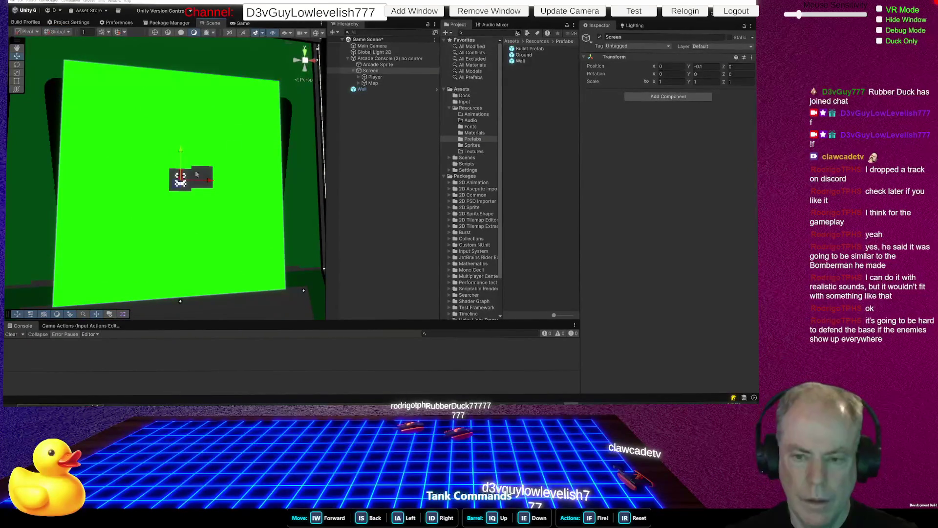
mouse_move(215, 140)
mouse_down()
mouse_move(347, 153)
mouse_move(213, 139)
mouse_move(185, 146)
mouse_up()
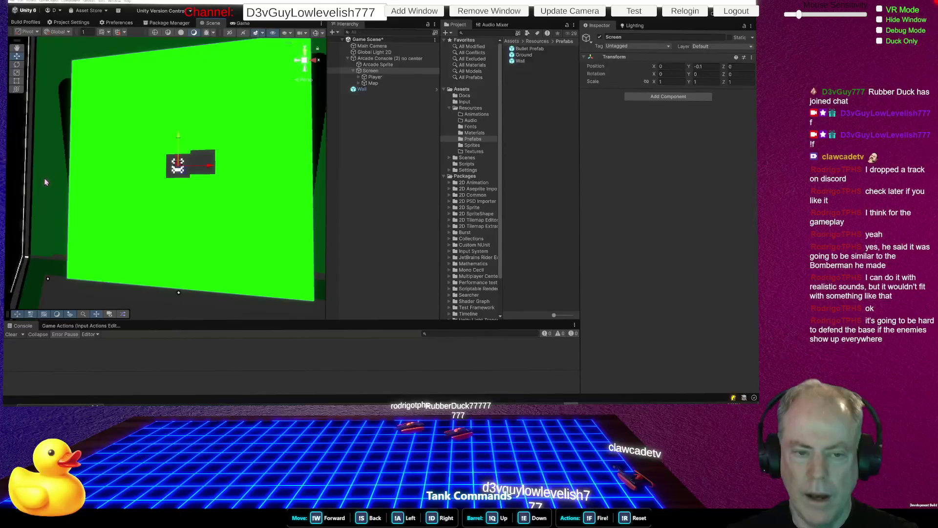
click(399, 59)
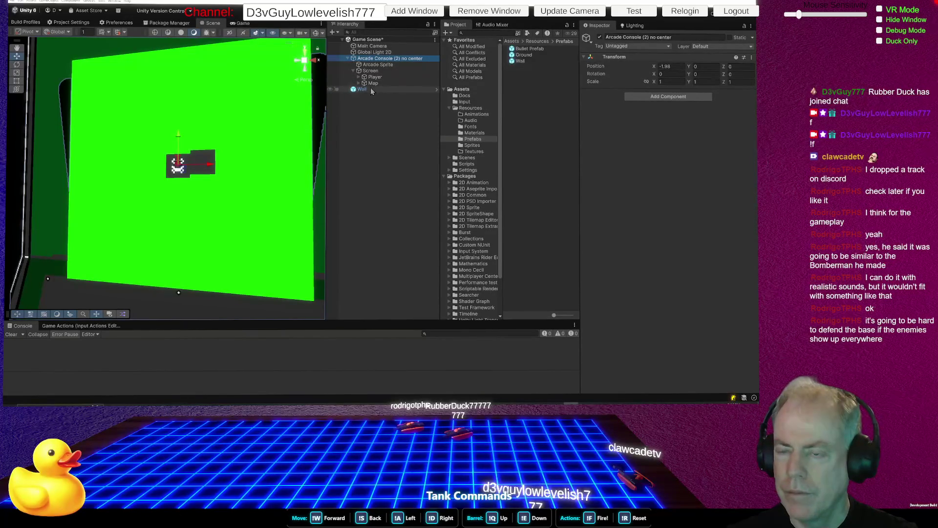
click(377, 65)
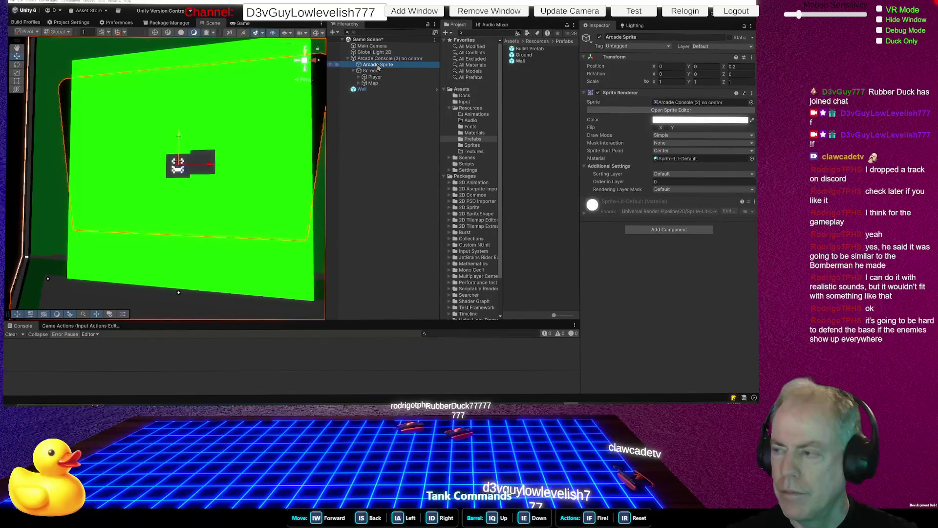
Give Arcade Sprite Z position 0.3, undo its stray Y drag, then drag Screen to Y -0.09
click(742, 67)
text(0.3)
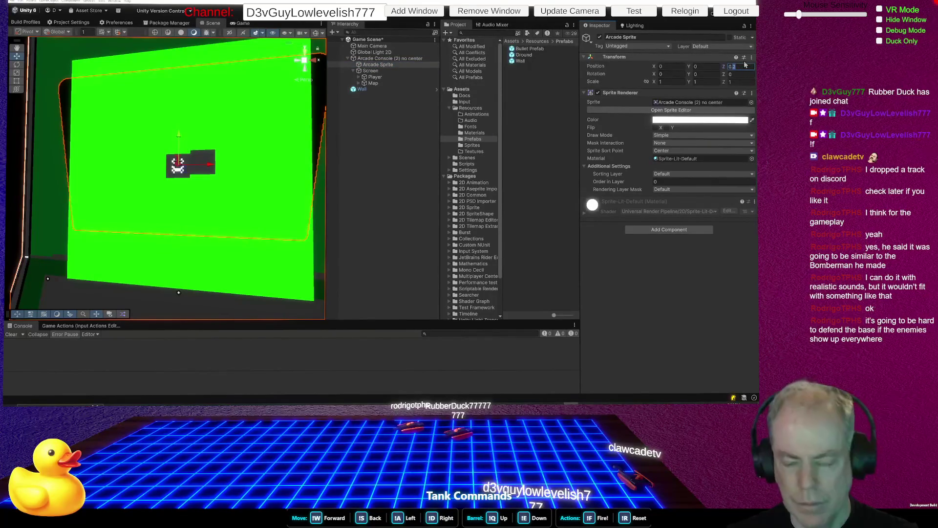
mouse_move(179, 141)
mouse_down()
mouse_move(184, 69)
mouse_move(165, 200)
mouse_up()
key(ctrl+z)
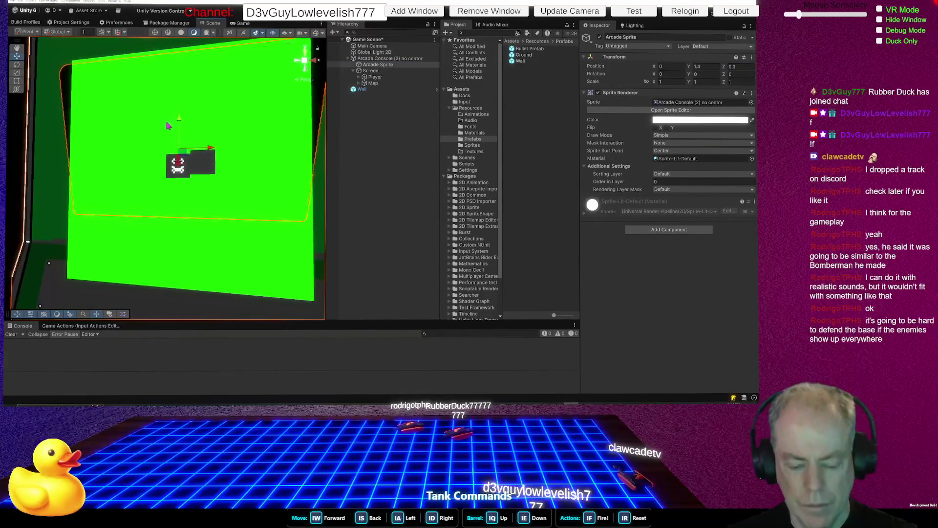
click(371, 70)
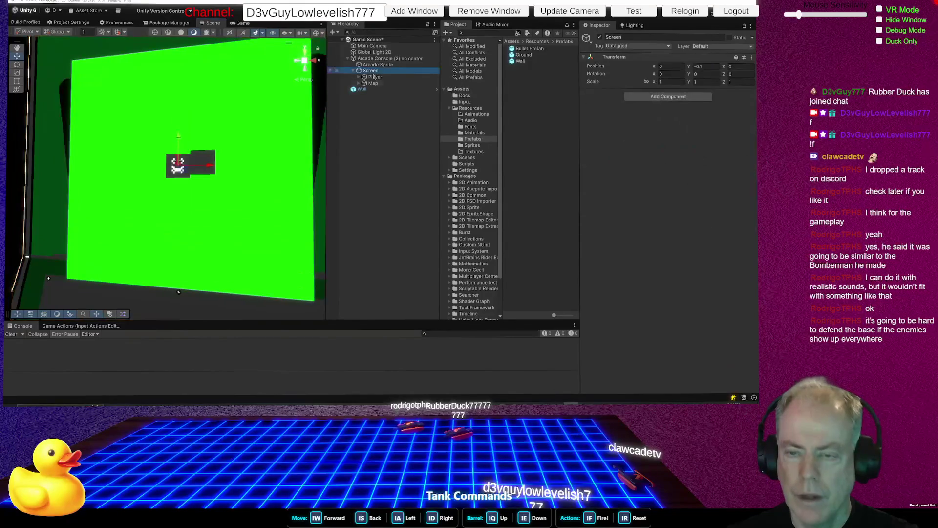
mouse_move(166, 152)
mouse_down()
mouse_move(171, 76)
mouse_move(176, 172)
mouse_move(198, 97)
mouse_move(198, 42)
mouse_move(206, 259)
mouse_move(211, 88)
mouse_move(226, 163)
mouse_move(228, 154)
mouse_up()
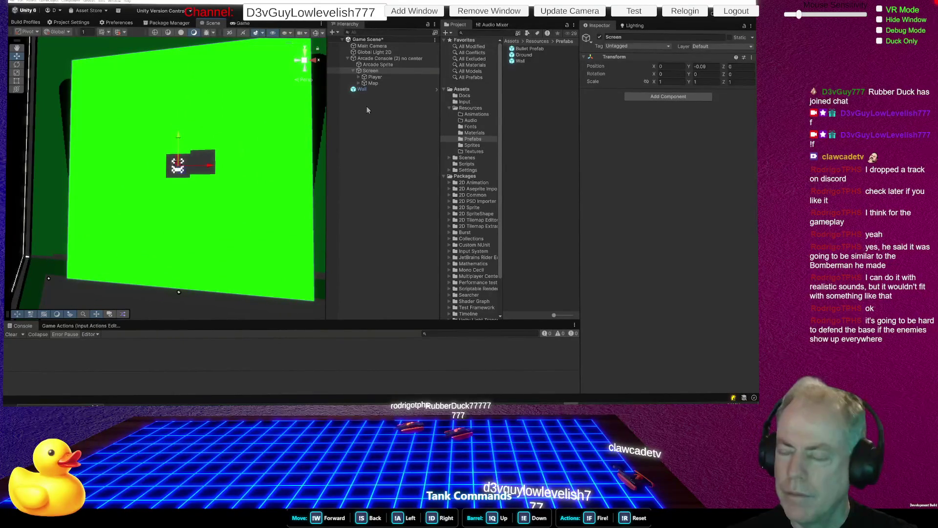